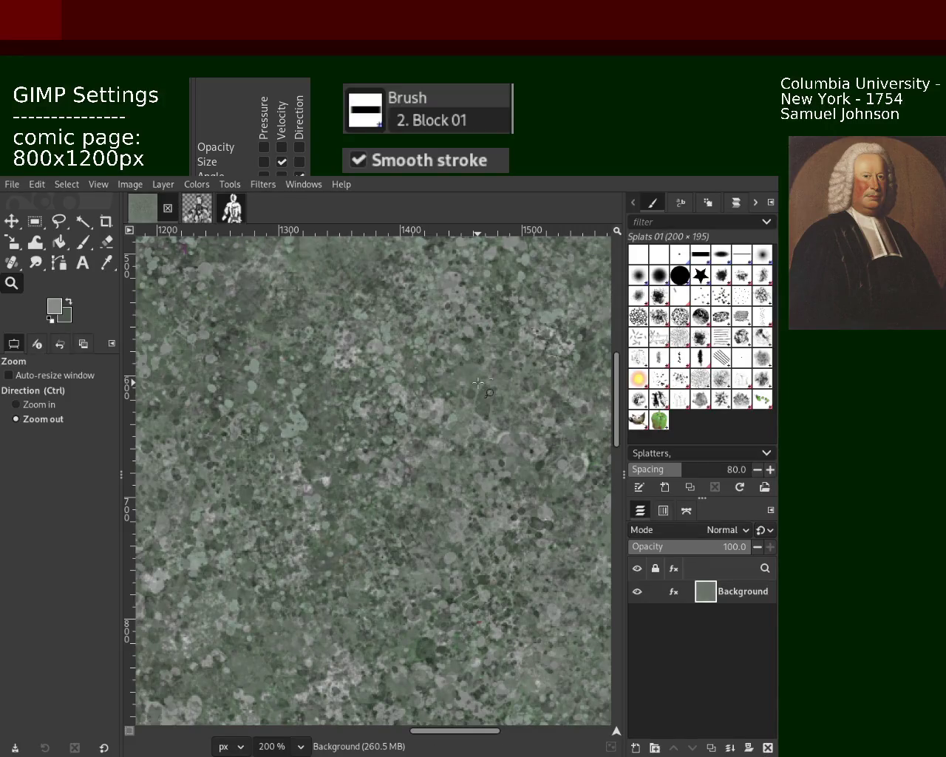
# Step: Zoom the view out and back in for a close-up of the texture
pyautogui.press('ctrl')
pyautogui.press('ctrl')
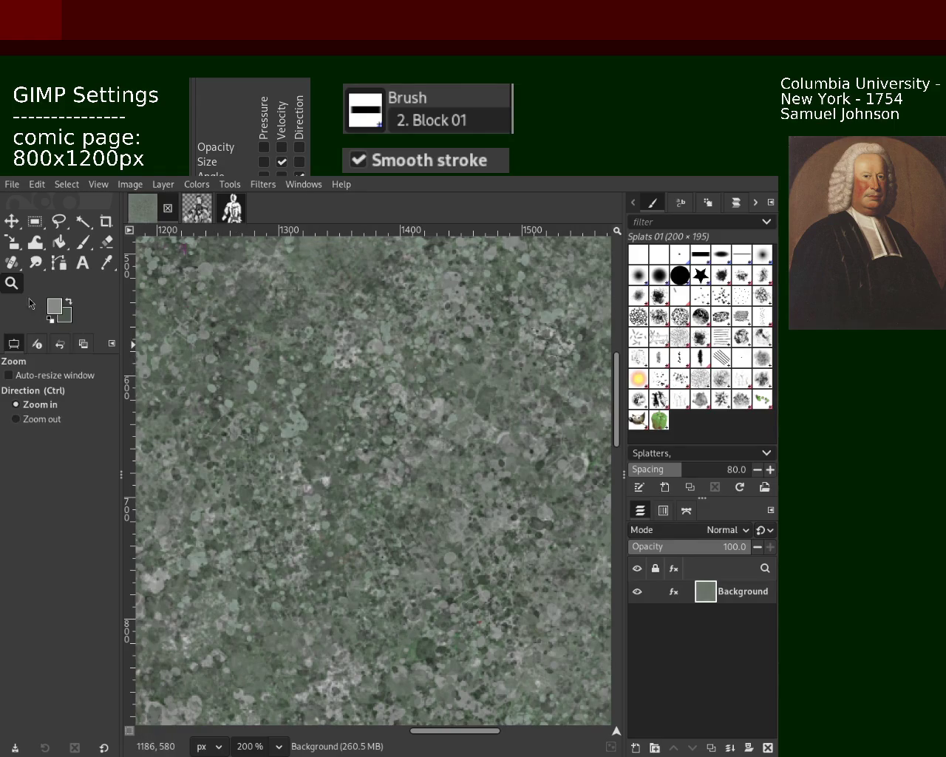
pyautogui.keyDown('ctrl'); pyautogui.click(403, 366); pyautogui.keyUp('ctrl')
pyautogui.keyDown('ctrl'); pyautogui.click(403, 366); pyautogui.keyUp('ctrl')
pyautogui.click(473, 423)
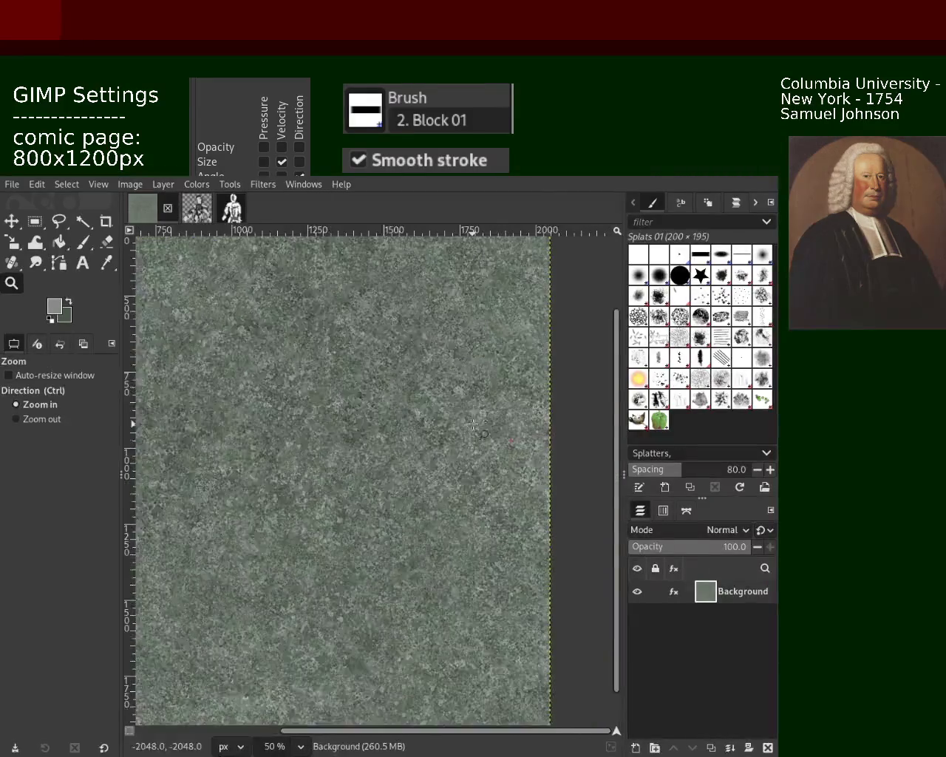
pyautogui.click(473, 423)
pyautogui.click(473, 423)
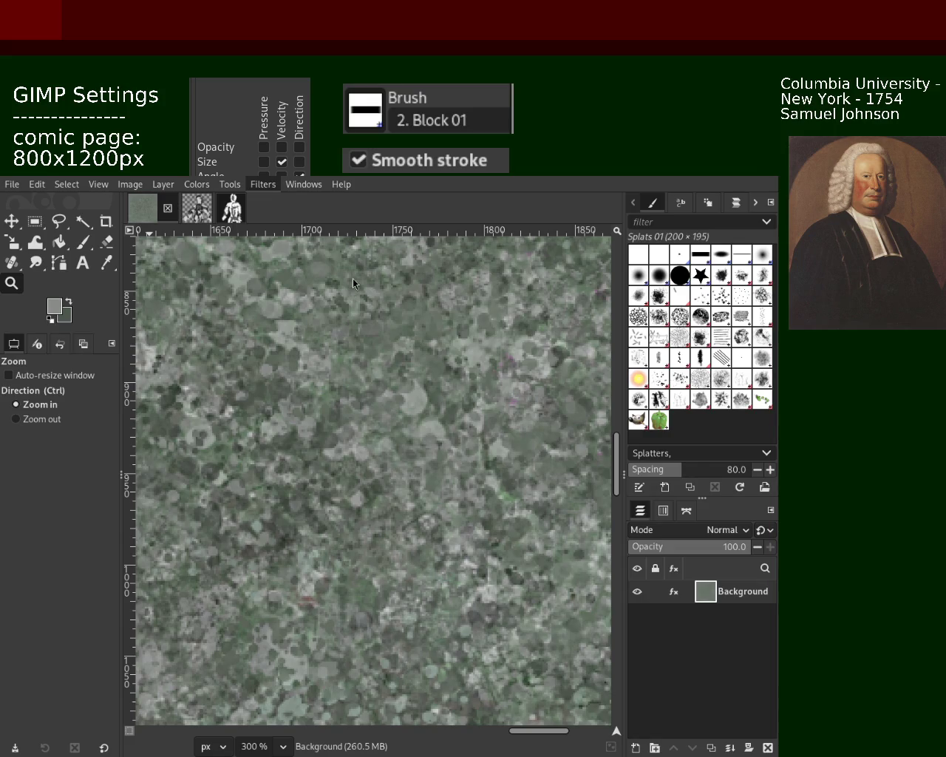
# Step: Reapply the last filter twice, undo it to keep the smoother texture, and save as 101.xcf
pyautogui.hotkey('ctrl', 'f')
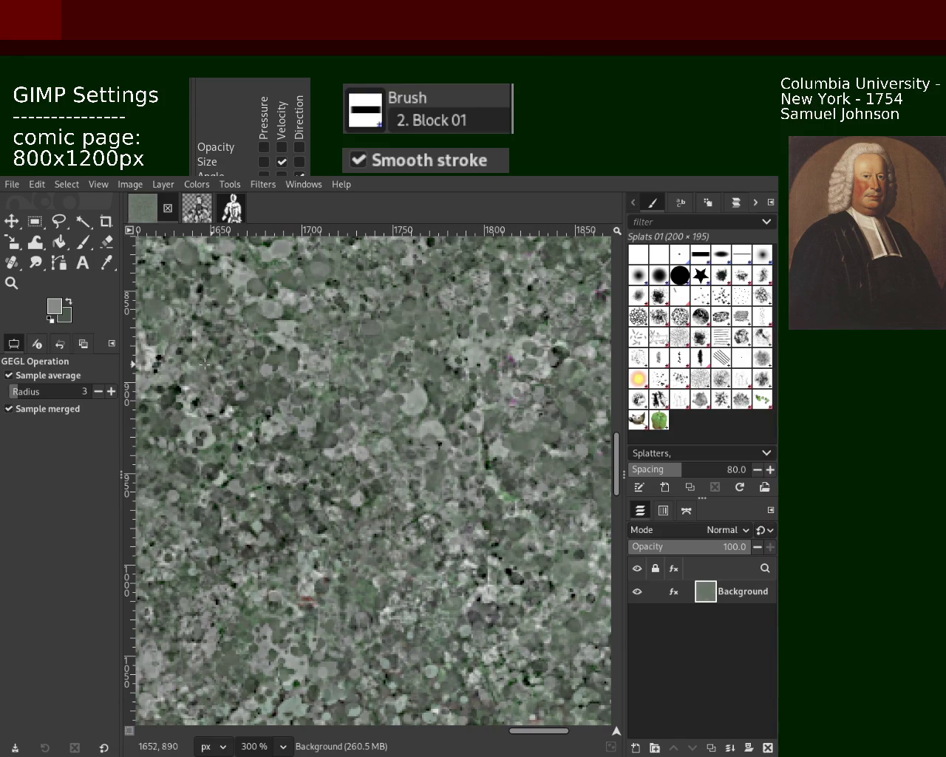
pyautogui.hotkey('ctrl', 'f')
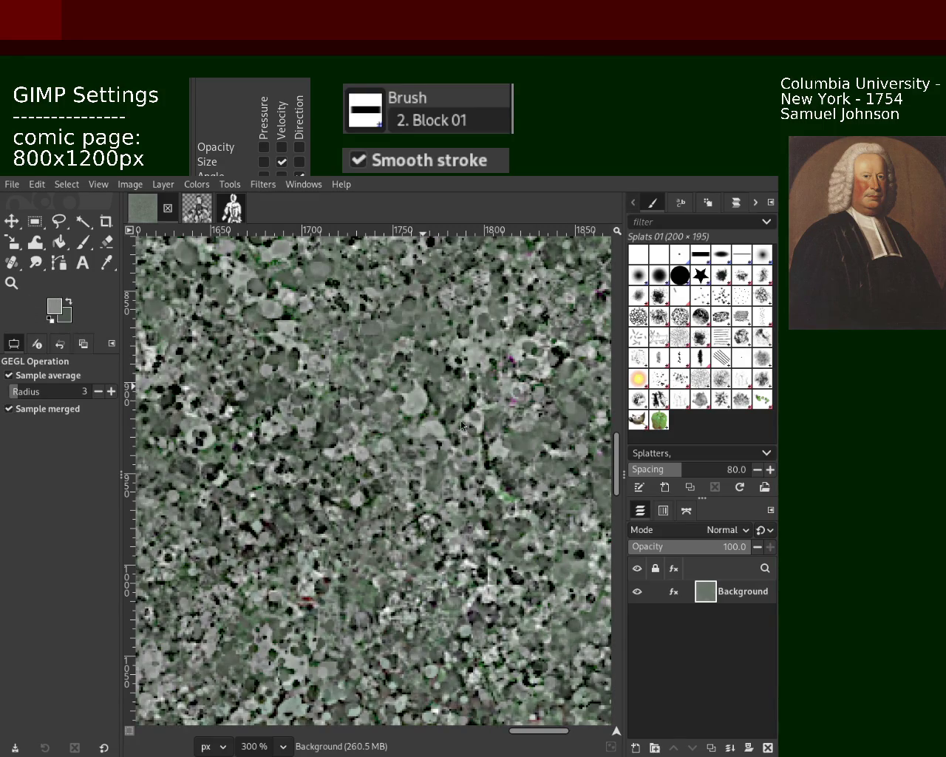
pyautogui.hotkey('ctrl', 'z')
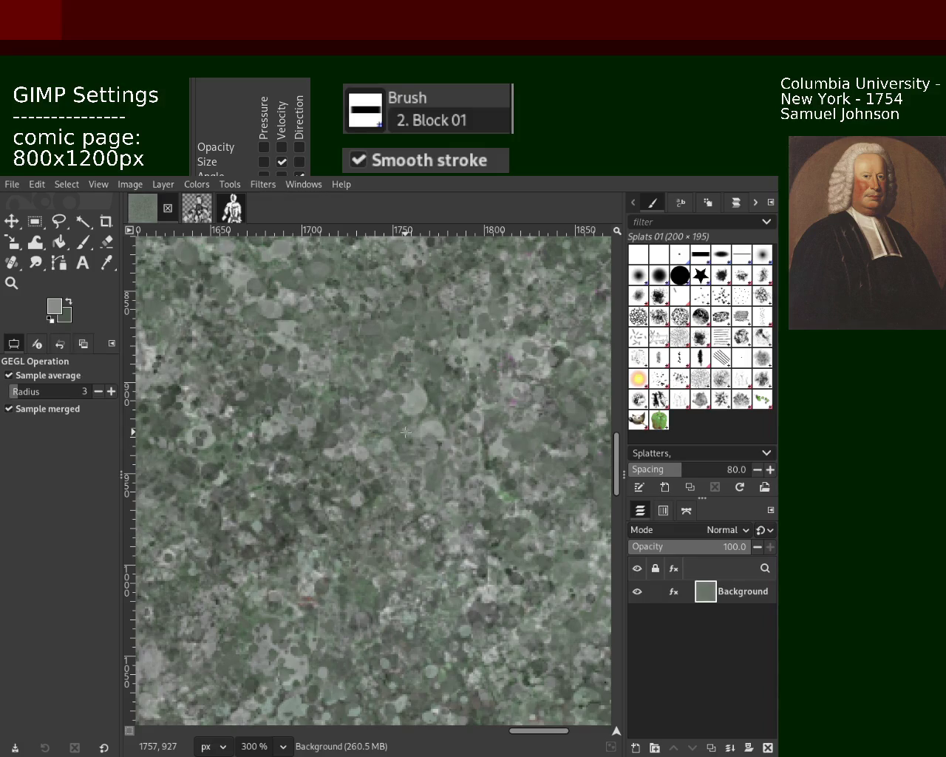
pyautogui.hotkey('ctrl', 'z')
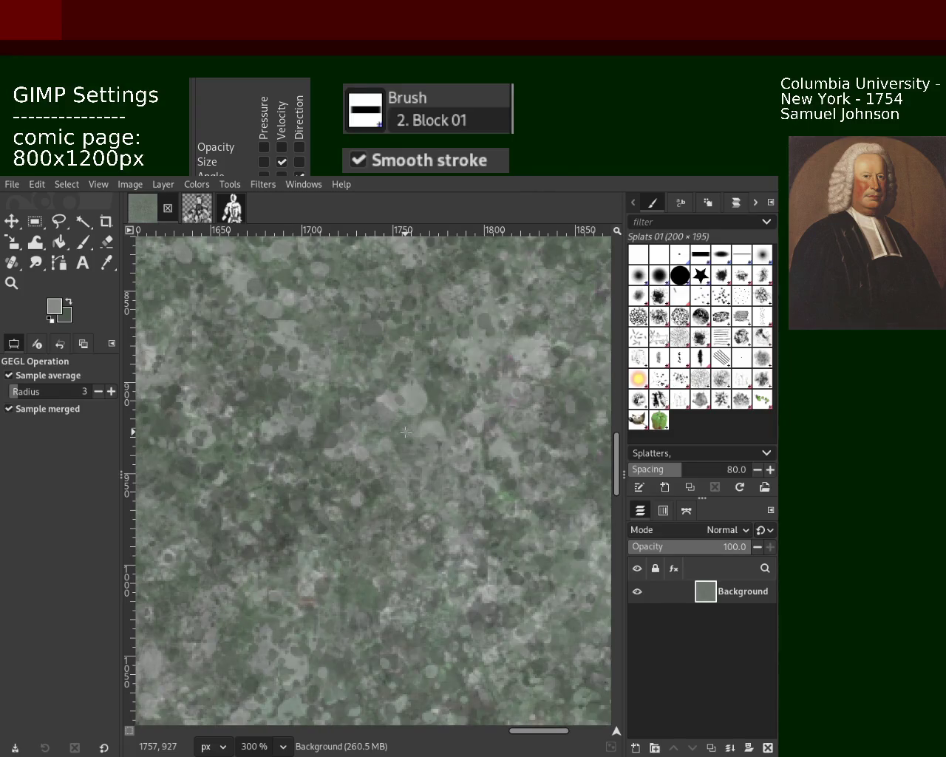
pyautogui.hotkey('ctrl', 'y')
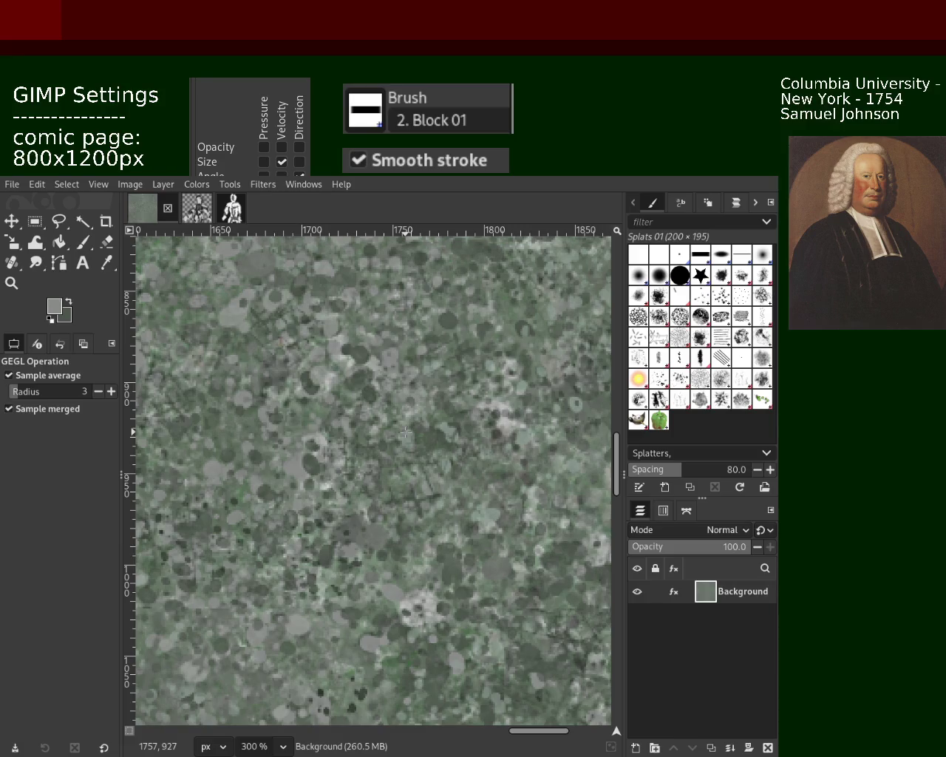
pyautogui.hotkey('ctrl', 'z')
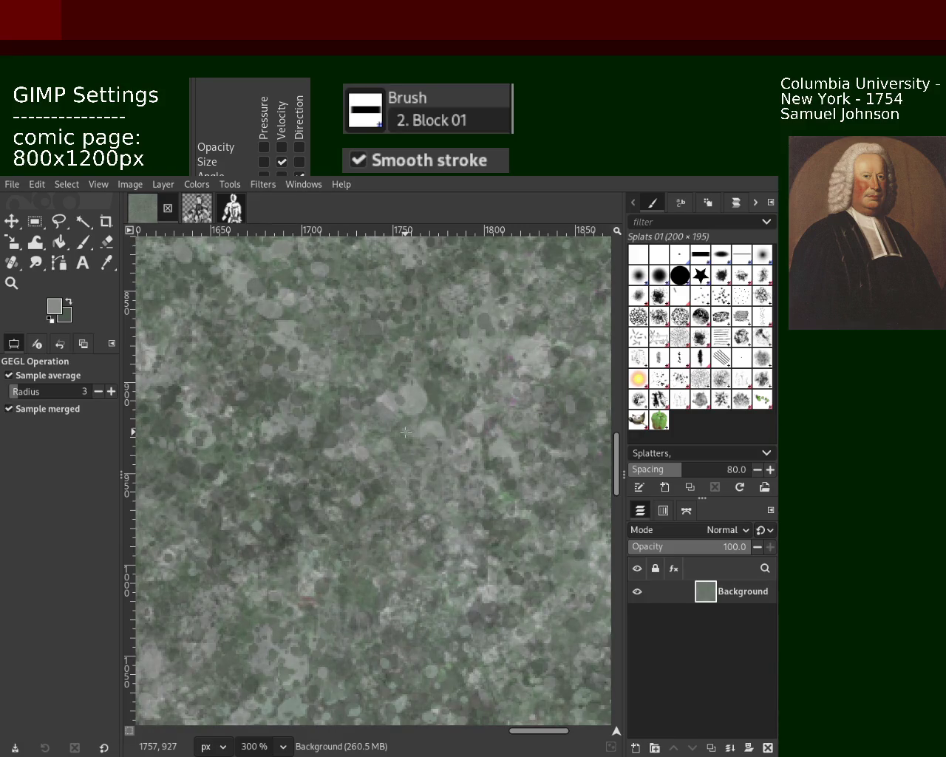
pyautogui.hotkey('ctrl', 's')
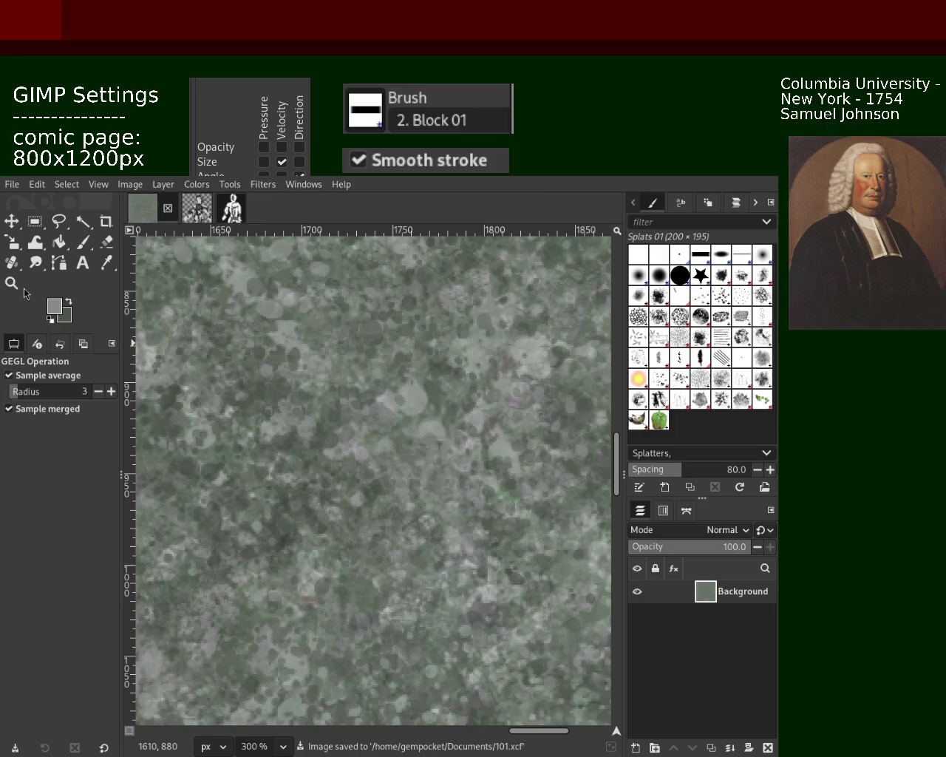
pyautogui.click(12, 282)
pyautogui.keyDown('ctrl'); pyautogui.click(443, 386); pyautogui.keyUp('ctrl')
pyautogui.keyDown('ctrl'); pyautogui.click(444, 386); pyautogui.keyUp('ctrl')
pyautogui.keyDown('ctrl'); pyautogui.click(443, 386); pyautogui.keyUp('ctrl')
pyautogui.keyDown('ctrl'); pyautogui.click(440, 387); pyautogui.keyUp('ctrl')
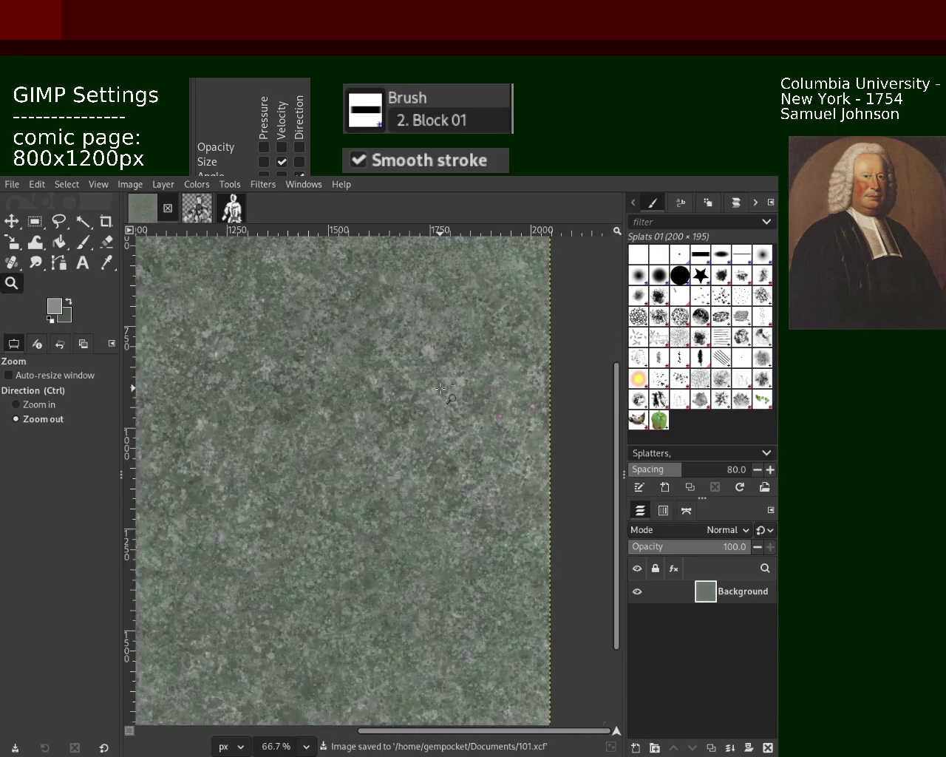
pyautogui.keyDown('ctrl'); pyautogui.click(441, 388); pyautogui.keyUp('ctrl')
pyautogui.keyDown('ctrl'); pyautogui.click(440, 388); pyautogui.keyUp('ctrl')
pyautogui.click(442, 452)
pyautogui.click(442, 452)
pyautogui.keyDown('ctrl'); pyautogui.click(442, 453); pyautogui.keyUp('ctrl')
pyautogui.keyDown('ctrl'); pyautogui.click(442, 452); pyautogui.keyUp('ctrl')
pyautogui.click(442, 453)
pyautogui.keyDown('ctrl'); pyautogui.click(385, 444); pyautogui.keyUp('ctrl')
pyautogui.keyDown('ctrl'); pyautogui.click(384, 444); pyautogui.keyUp('ctrl')
pyautogui.click(385, 443)
pyautogui.keyDown('ctrl'); pyautogui.click(313, 445); pyautogui.keyUp('ctrl')
pyautogui.keyDown('ctrl'); pyautogui.click(313, 445); pyautogui.keyUp('ctrl')
pyautogui.click(313, 444)
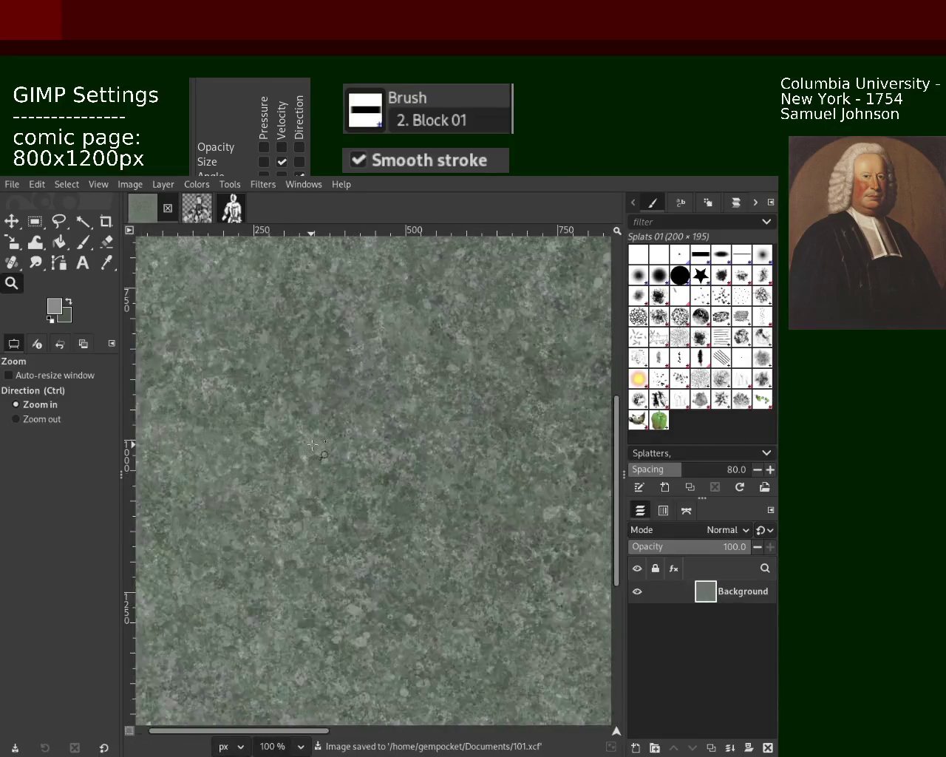
pyautogui.click(313, 444)
pyautogui.click(313, 444)
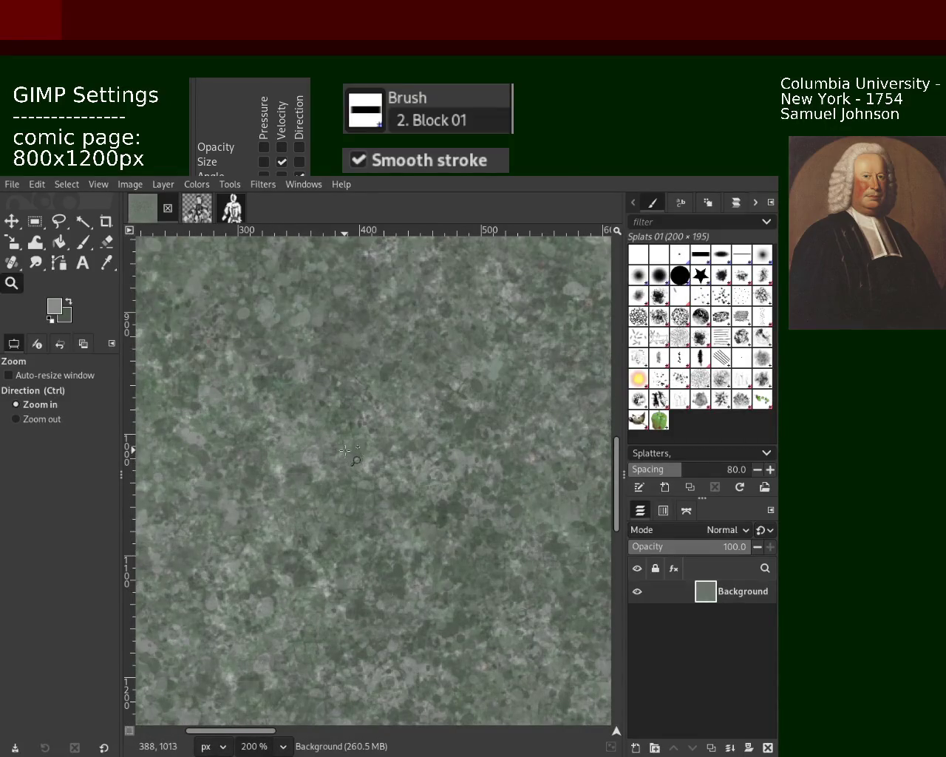
pyautogui.keyDown('ctrl'); pyautogui.click(345, 451); pyautogui.keyUp('ctrl')
pyautogui.keyDown('ctrl'); pyautogui.click(345, 451); pyautogui.keyUp('ctrl')
pyautogui.keyDown('ctrl'); pyautogui.click(384, 444); pyautogui.keyUp('ctrl')
pyautogui.keyDown('ctrl'); pyautogui.click(385, 444); pyautogui.keyUp('ctrl')
pyautogui.keyDown('ctrl'); pyautogui.click(415, 437); pyautogui.keyUp('ctrl')
pyautogui.keyDown('ctrl'); pyautogui.click(415, 437); pyautogui.keyUp('ctrl')
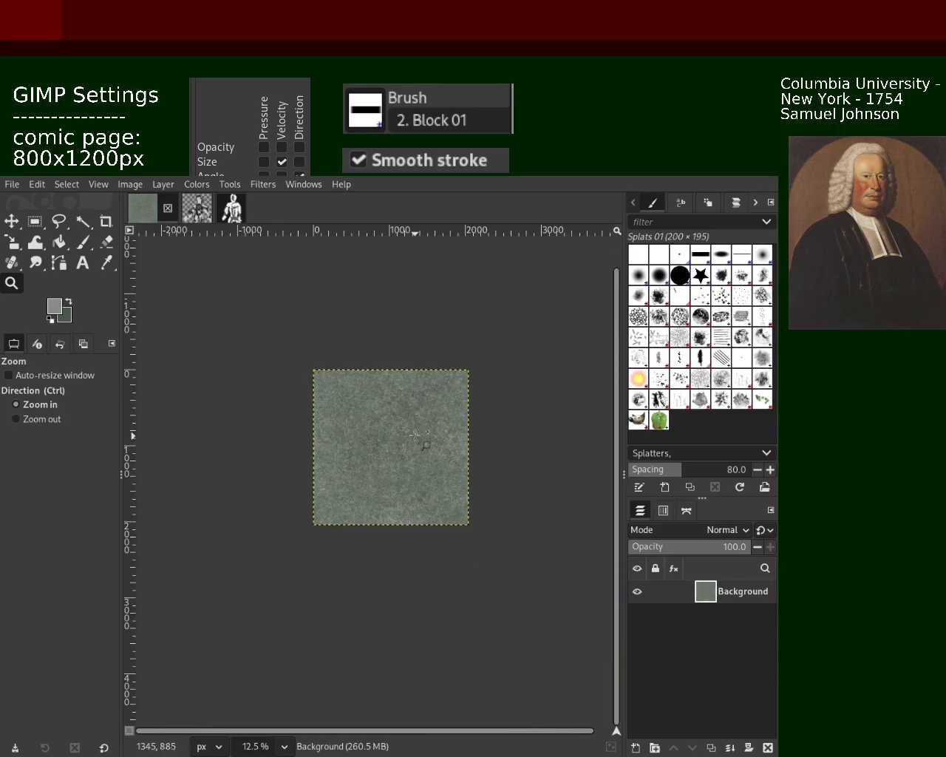
pyautogui.click(415, 436)
pyautogui.click(416, 437)
pyautogui.click(416, 437)
pyautogui.click(414, 415)
pyautogui.keyDown('ctrl'); pyautogui.click(414, 415); pyautogui.keyUp('ctrl')
pyautogui.click(414, 414)
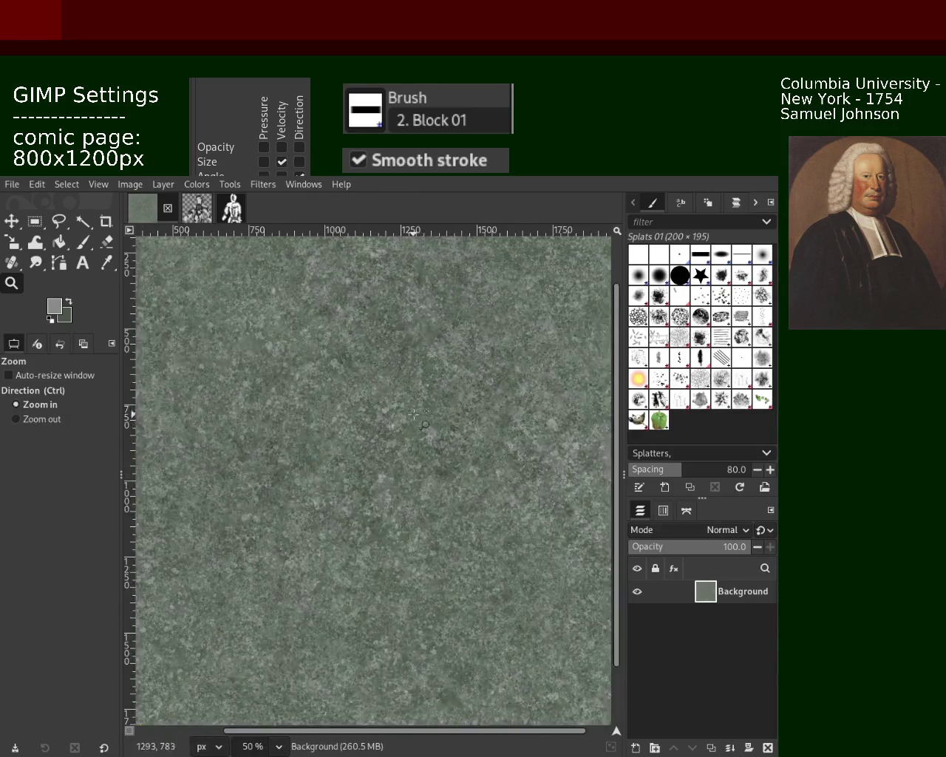
pyautogui.keyDown('ctrl'); pyautogui.click(414, 415); pyautogui.keyUp('ctrl')
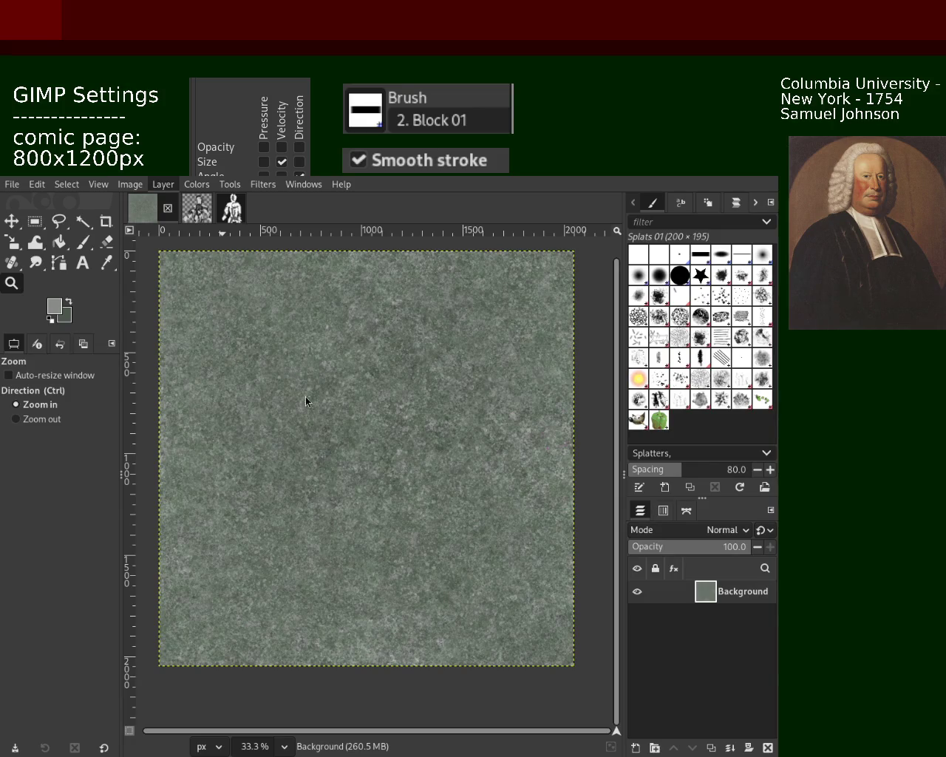
pyautogui.hotkey('ctrl', 'shift', 'o')
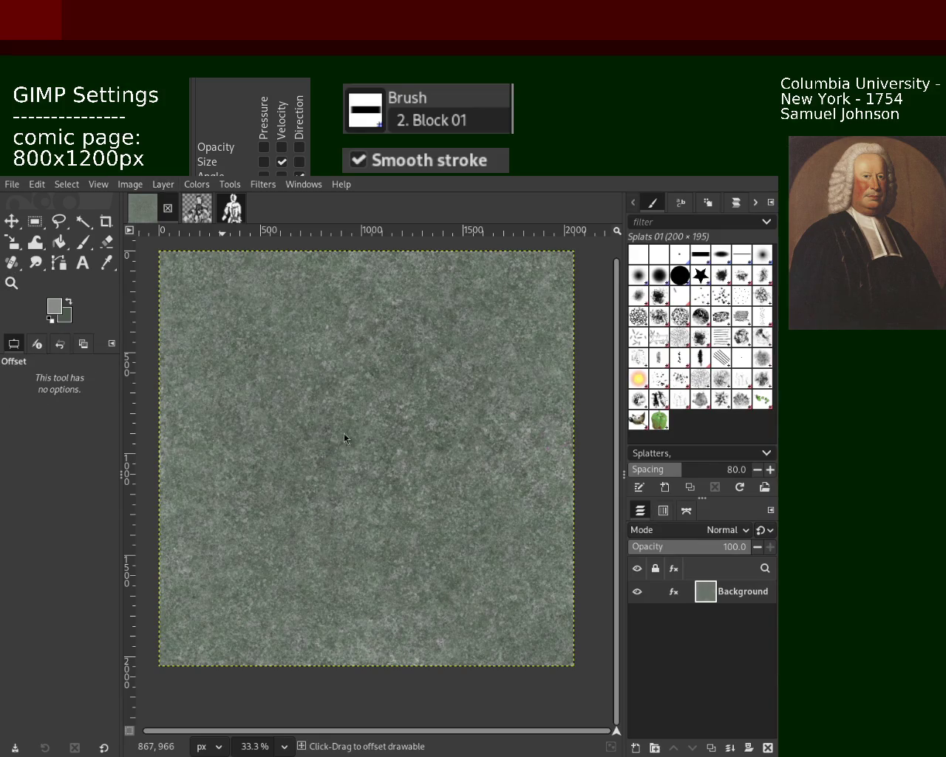
# Step: Wrap-shift the texture with the Offset tool and zoom in to inspect the seams
pyautogui.moveTo(385, 448); pyautogui.dragTo(492, 303)
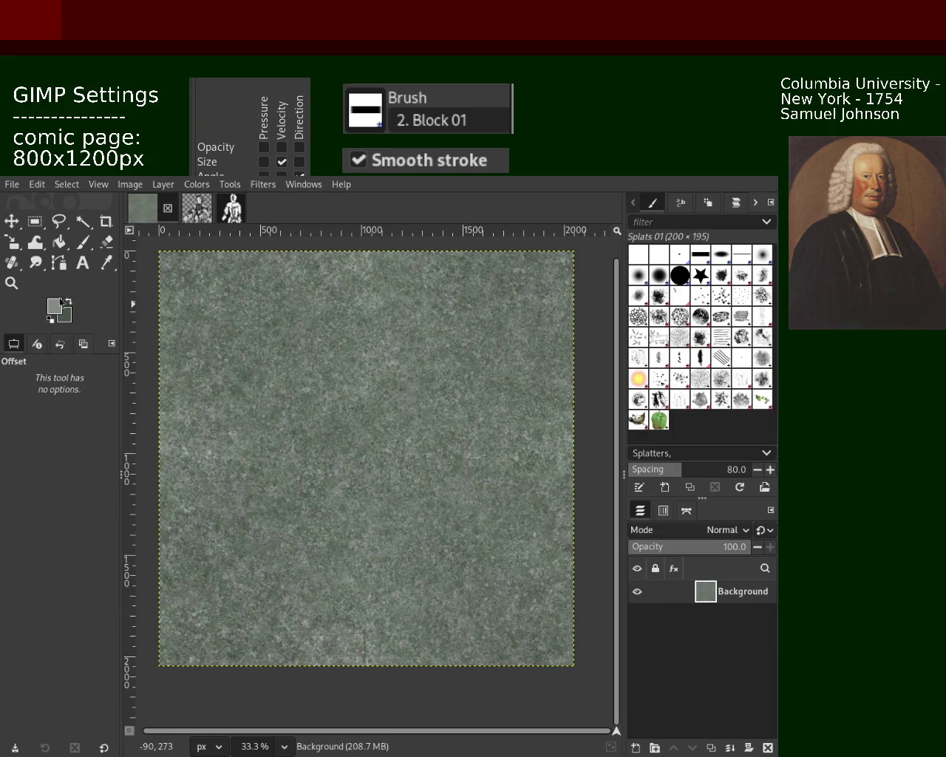
pyautogui.press('Return')
pyautogui.press('z')
pyautogui.click(360, 382)
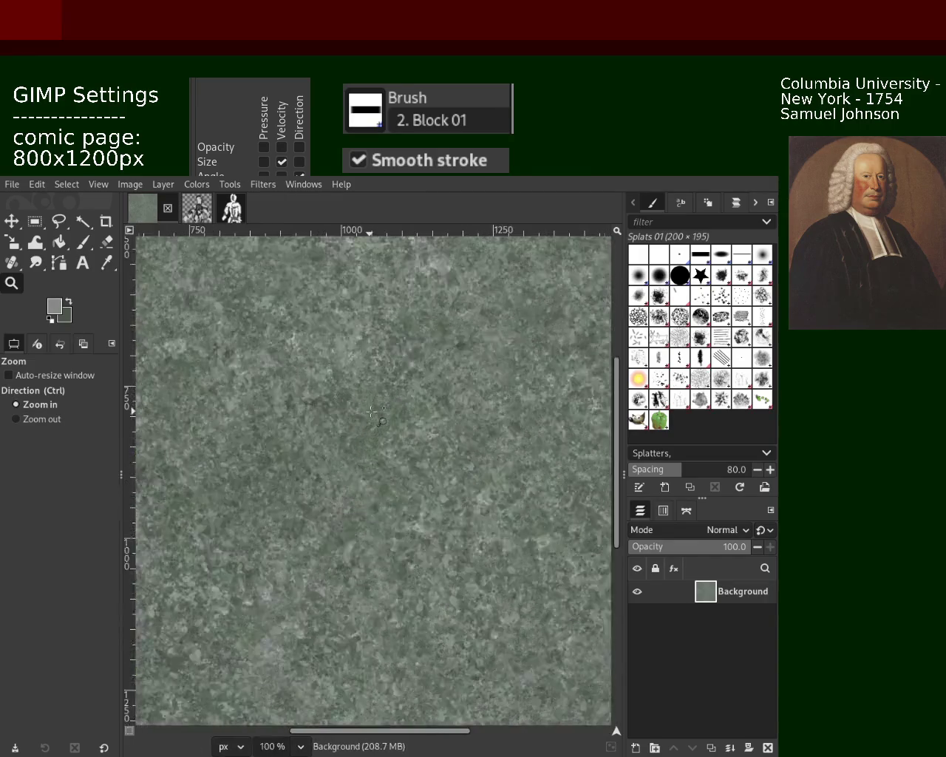
pyautogui.click(363, 388)
pyautogui.keyDown('ctrl'); pyautogui.click(366, 399); pyautogui.keyUp('ctrl')
pyautogui.keyDown('ctrl'); pyautogui.click(372, 412); pyautogui.keyUp('ctrl')
pyautogui.keyDown('ctrl'); pyautogui.click(371, 412); pyautogui.keyUp('ctrl')
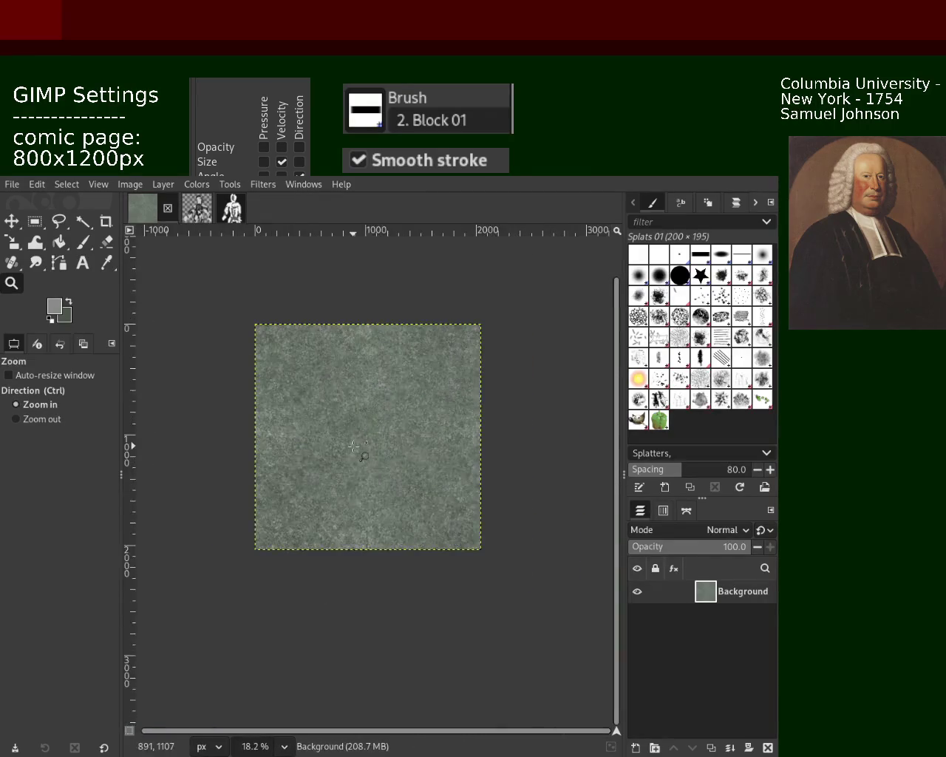
pyautogui.click(372, 412)
pyautogui.click(372, 412)
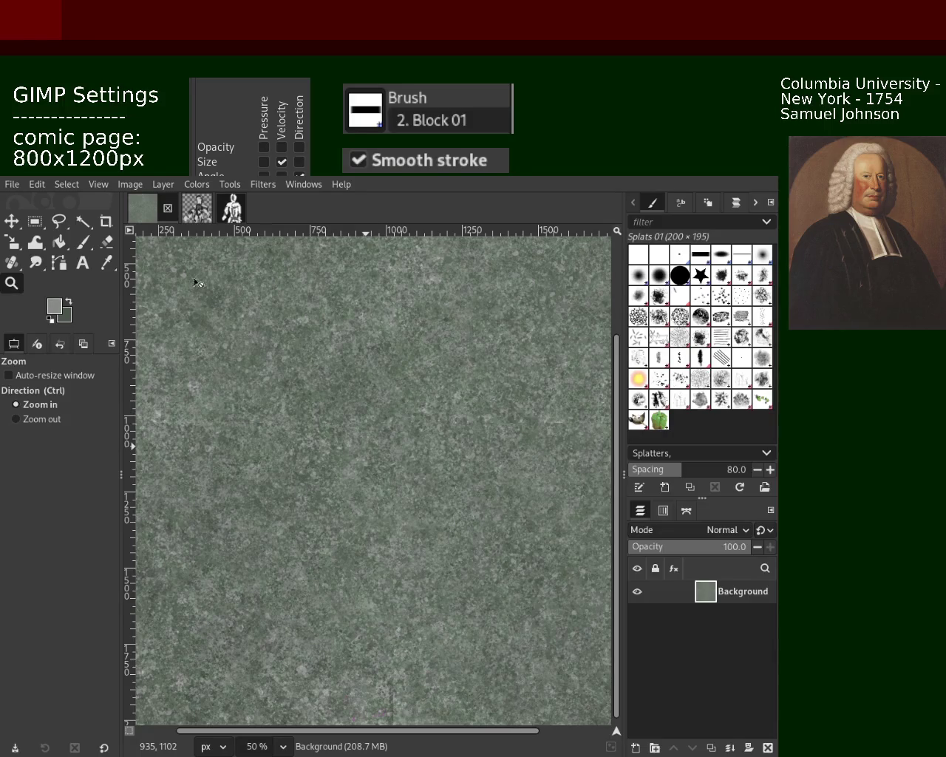
# Step: Zoom in close, then back out to view the whole offset texture
pyautogui.keyDown('ctrl'); pyautogui.click(412, 397); pyautogui.keyUp('ctrl')
pyautogui.click(412, 397)
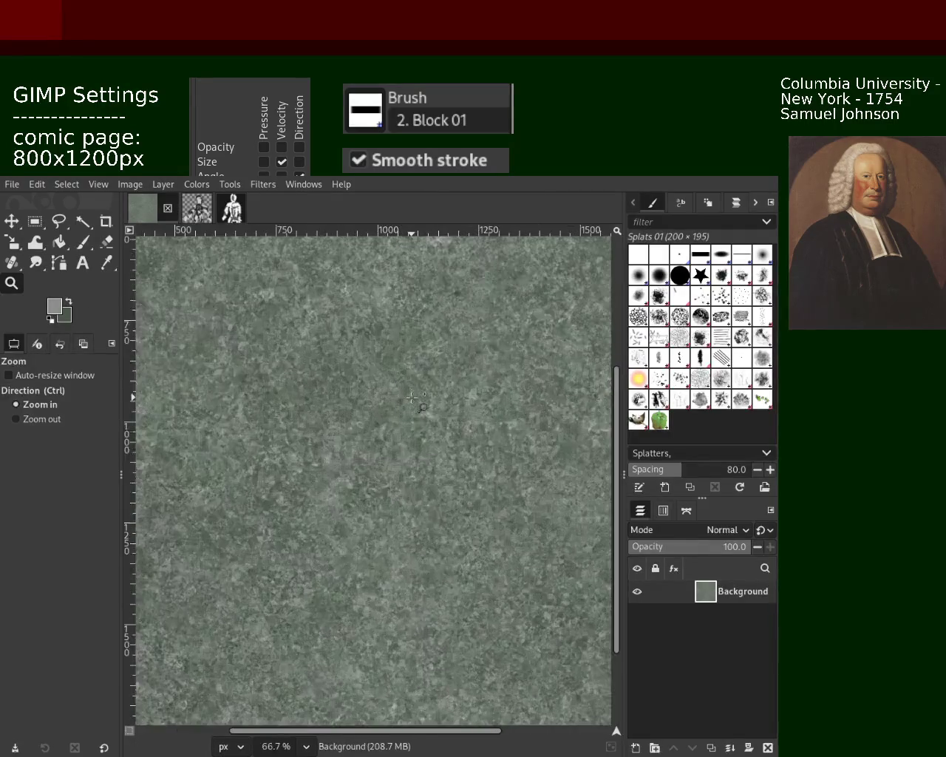
pyautogui.click(412, 398)
pyautogui.click(412, 397)
pyautogui.keyDown('ctrl'); pyautogui.click(412, 398); pyautogui.keyUp('ctrl')
pyautogui.keyDown('ctrl'); pyautogui.click(412, 398); pyautogui.keyUp('ctrl')
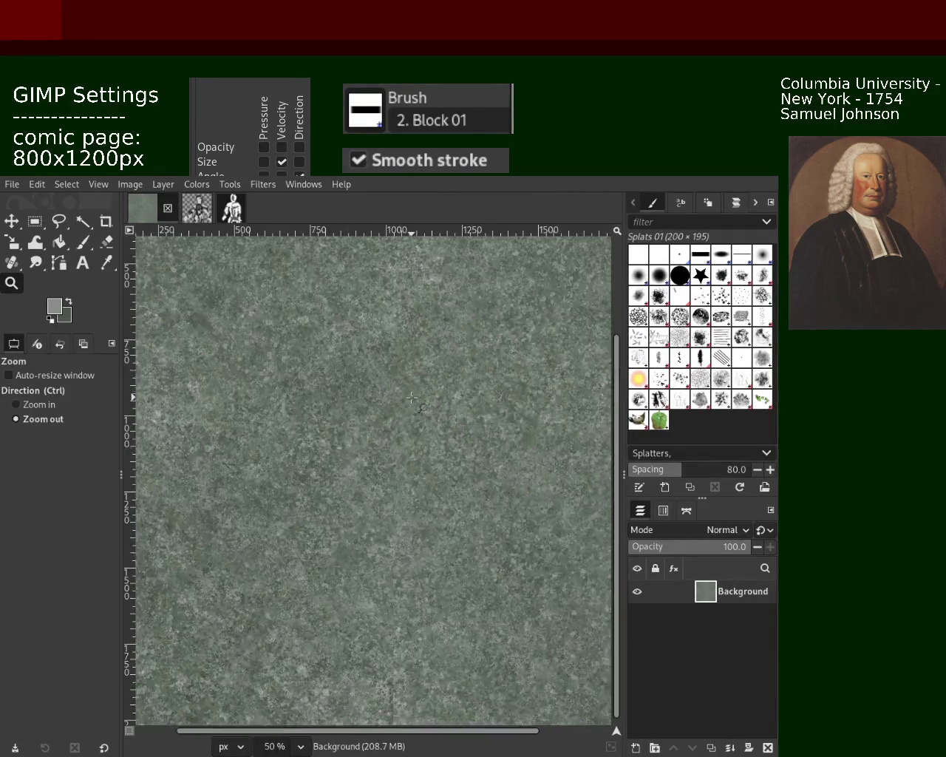
pyautogui.click(412, 398)
pyautogui.keyDown('ctrl'); pyautogui.click(414, 399); pyautogui.keyUp('ctrl')
pyautogui.keyDown('ctrl'); pyautogui.click(418, 392); pyautogui.keyUp('ctrl')
pyautogui.click(439, 361)
pyautogui.click(438, 361)
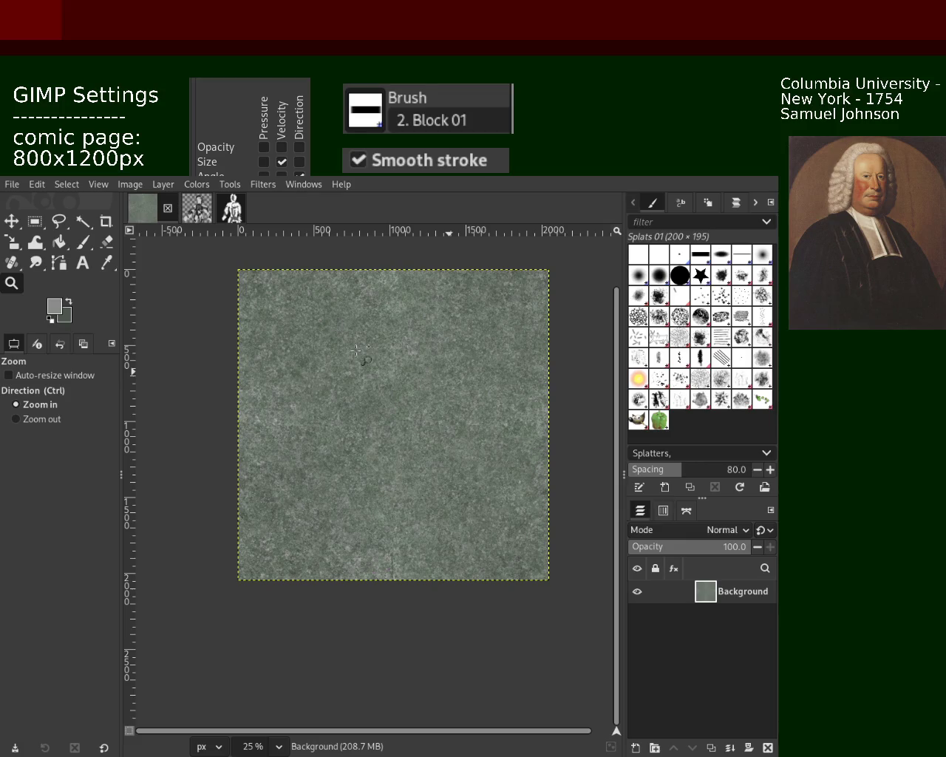
# Step: Zoom to 100%, compare neighbouring zoom levels, and settle at 150%
pyautogui.keyDown('ctrl'); pyautogui.click(422, 425); pyautogui.keyUp('ctrl')
pyautogui.doubleClick(419, 418)
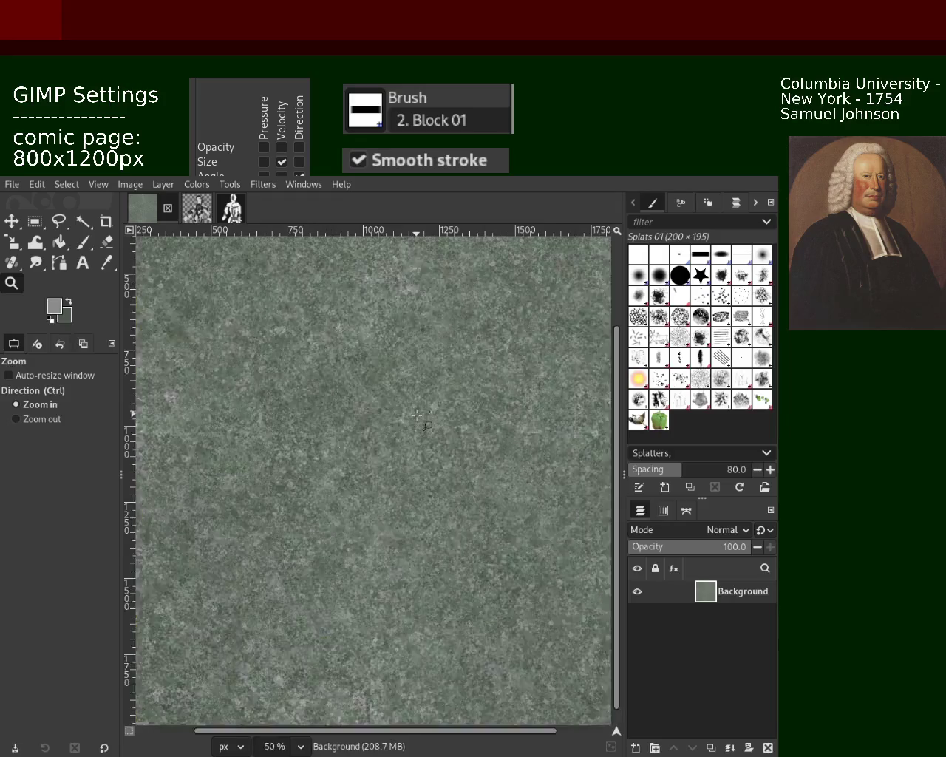
pyautogui.doubleClick(419, 416)
pyautogui.doubleClick(419, 415)
pyautogui.keyDown('ctrl'); pyautogui.click(417, 406); pyautogui.keyUp('ctrl')
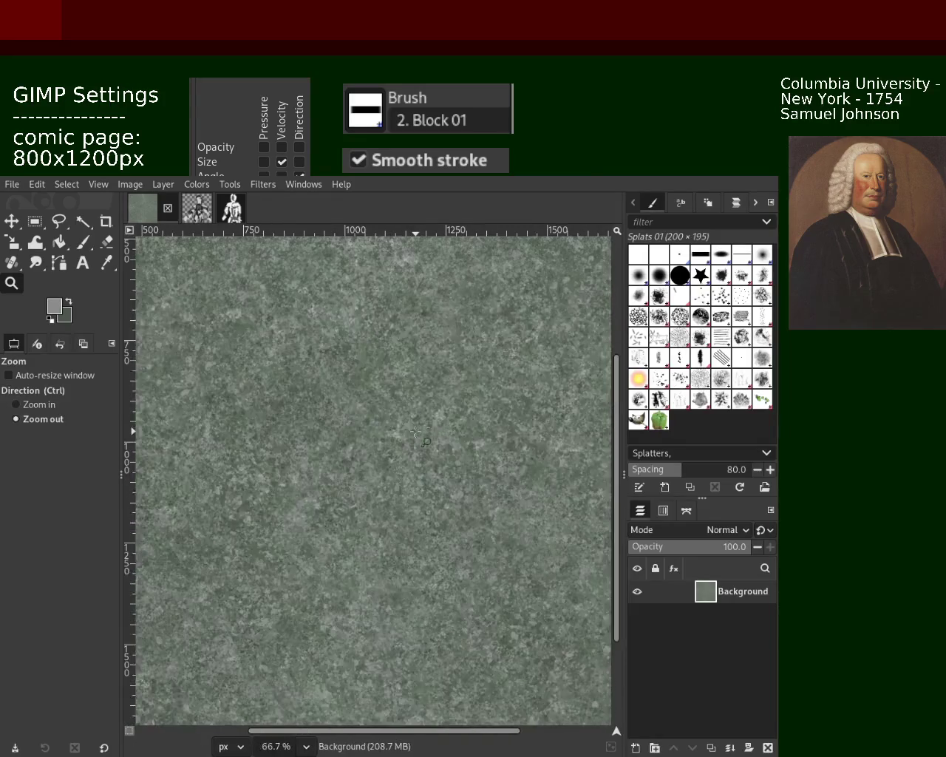
pyautogui.click(416, 391)
pyautogui.click(418, 403)
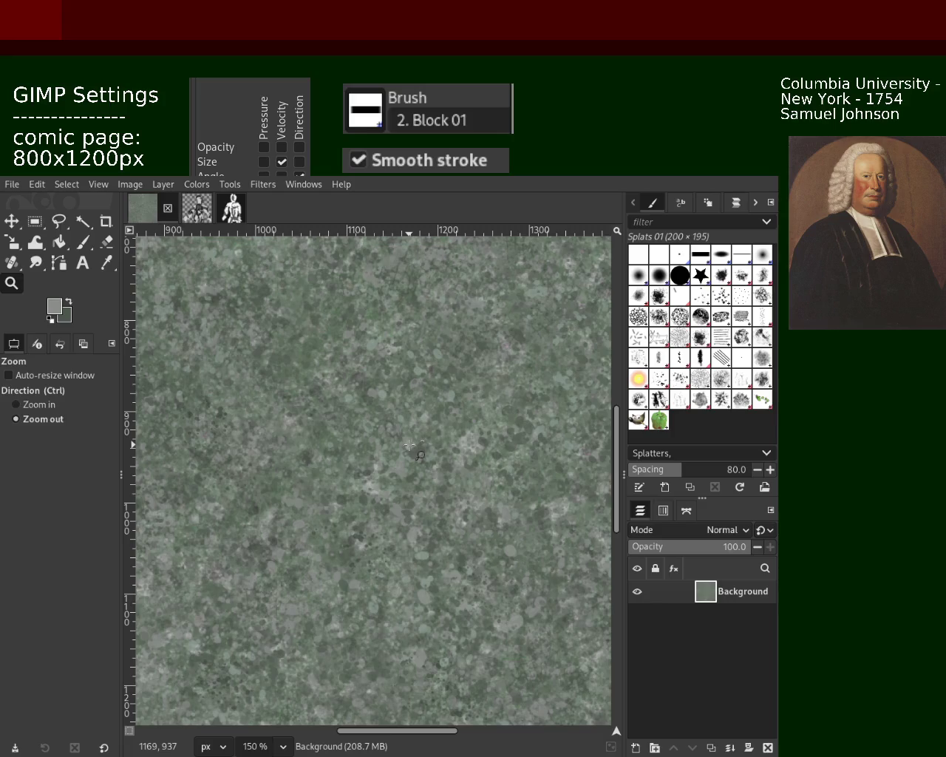
# Step: Zoom out step by step to the whole image, then back to a 150% close-up
pyautogui.keyDown('ctrl'); pyautogui.click(412, 447); pyautogui.keyUp('ctrl')
pyautogui.keyDown('ctrl'); pyautogui.click(392, 448); pyautogui.keyUp('ctrl')
pyautogui.keyDown('ctrl'); pyautogui.click(362, 448); pyautogui.keyUp('ctrl')
pyautogui.keyDown('ctrl'); pyautogui.click(341, 450); pyautogui.keyUp('ctrl')
pyautogui.keyDown('ctrl'); pyautogui.click(318, 450); pyautogui.keyUp('ctrl')
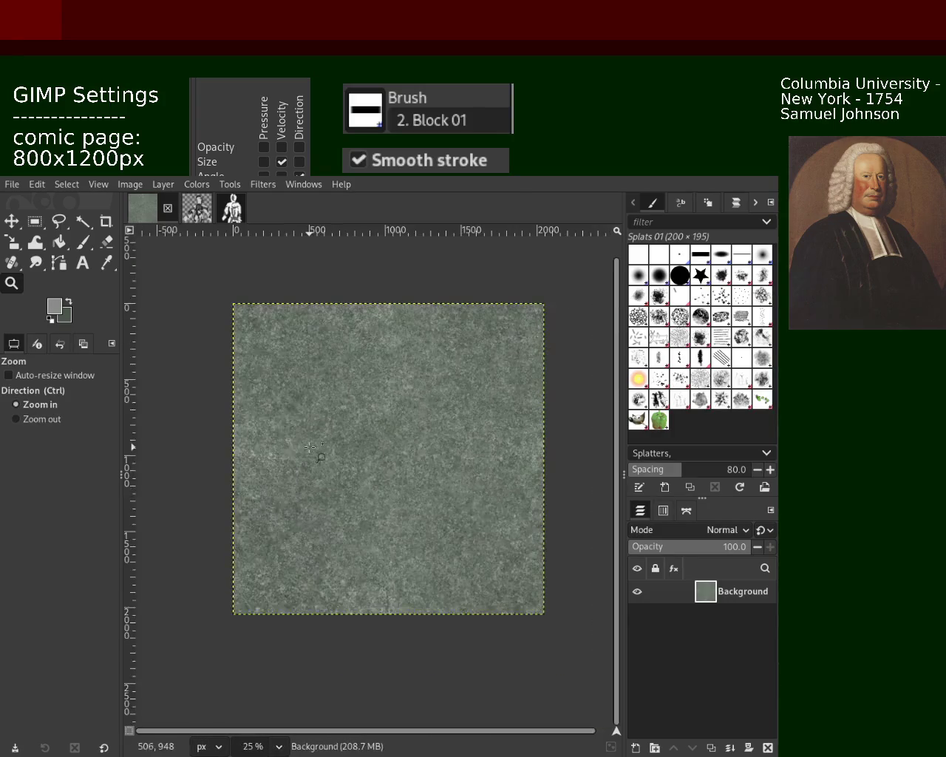
pyautogui.doubleClick(311, 451)
pyautogui.click(312, 459)
pyautogui.click(316, 474)
pyautogui.keyDown('ctrl'); pyautogui.click(321, 495); pyautogui.keyUp('ctrl')
pyautogui.click(325, 518)
pyautogui.click(329, 530)
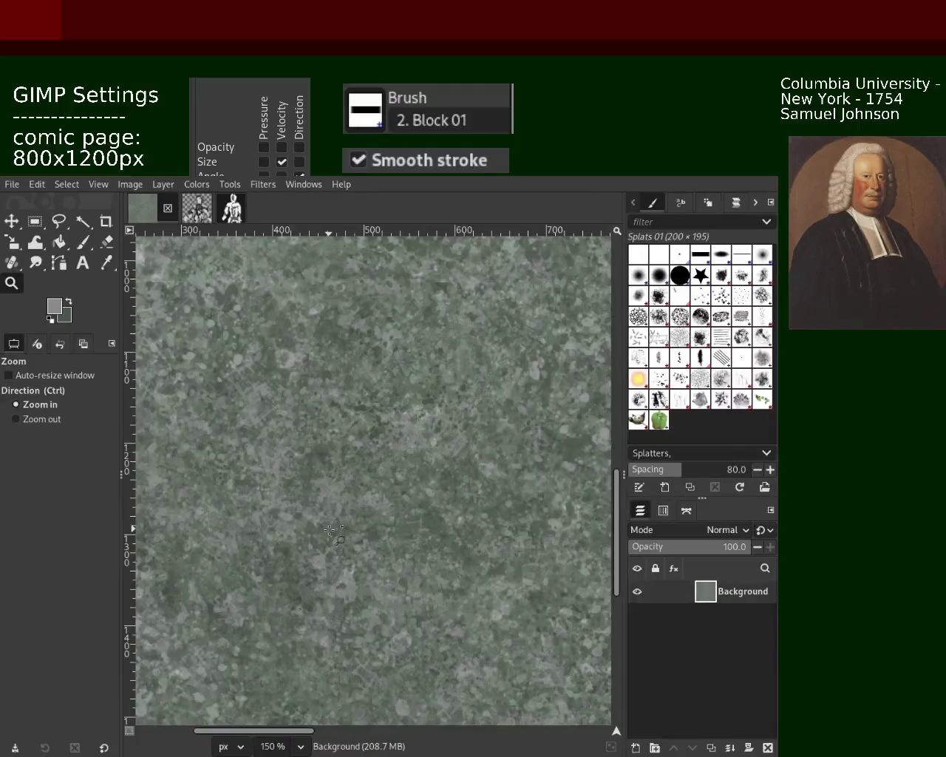
pyautogui.click(329, 530)
pyautogui.keyDown('ctrl'); pyautogui.click(373, 510); pyautogui.keyUp('ctrl')
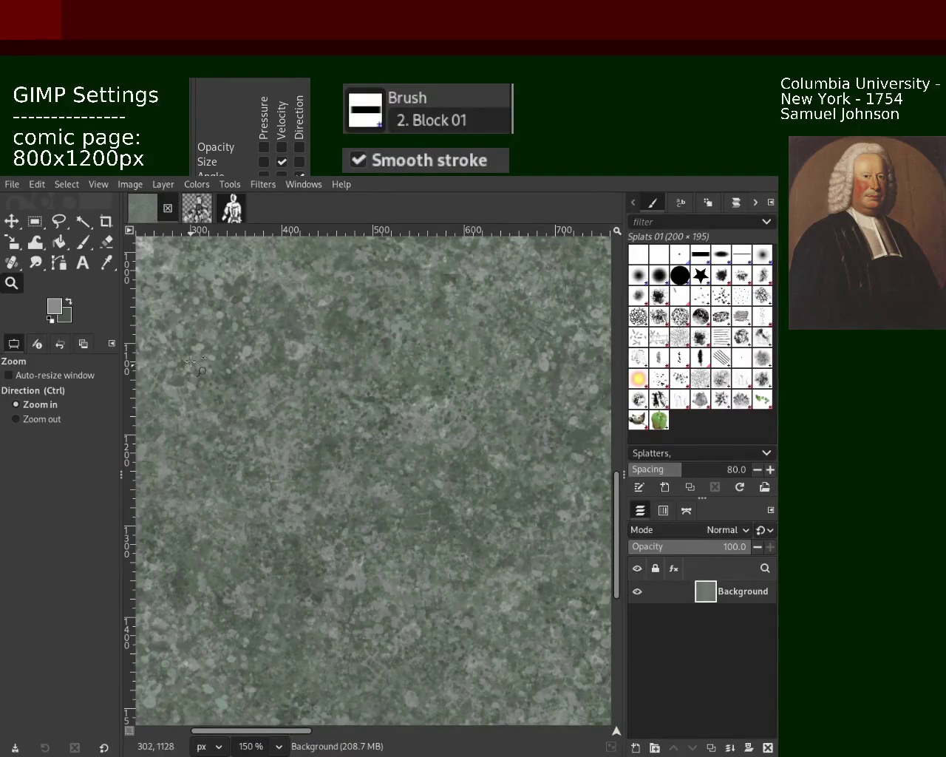
# Step: Undo earlier splats, try a Texture Hose 02 dab, then return to Splats 01
pyautogui.click(84, 244)
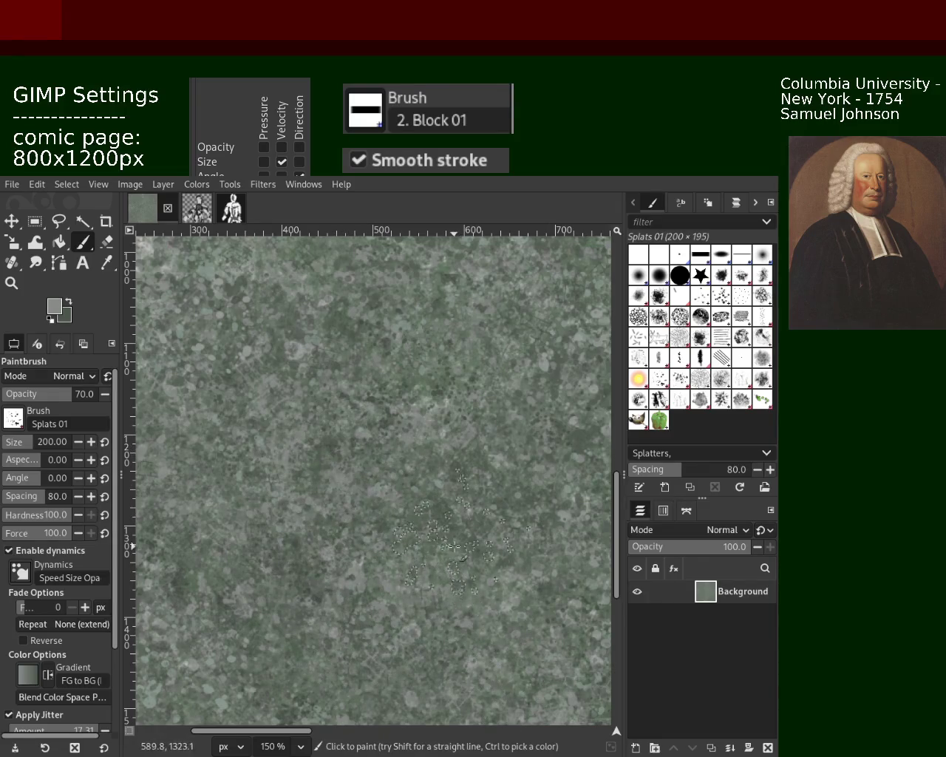
pyautogui.hotkey('ctrl', 'z')
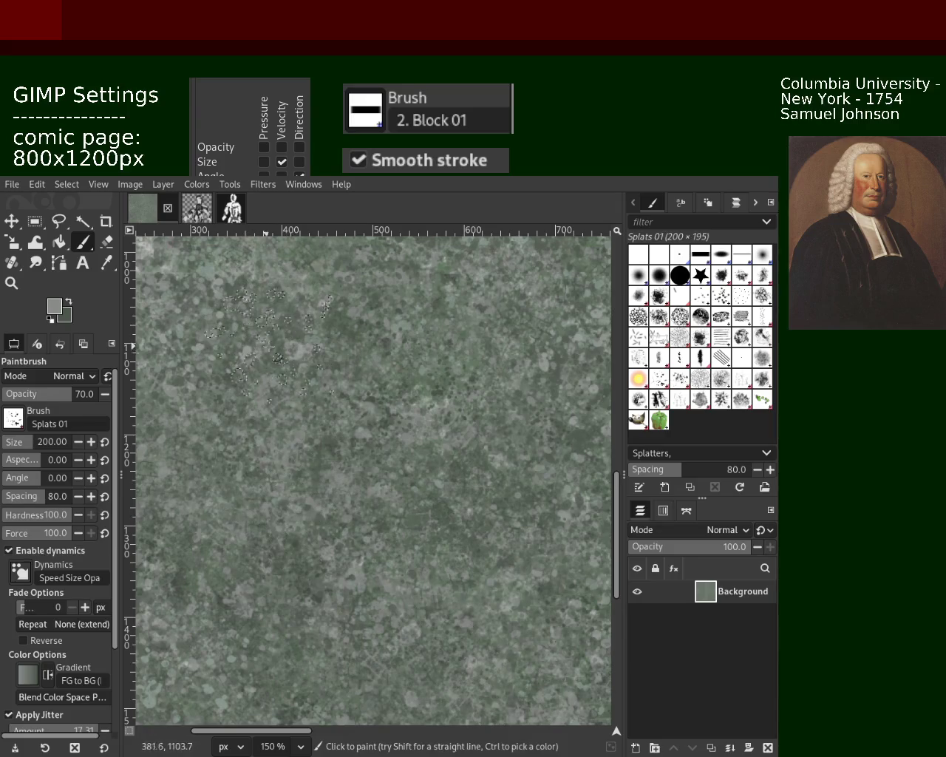
pyautogui.click(721, 399)
pyautogui.click(317, 362)
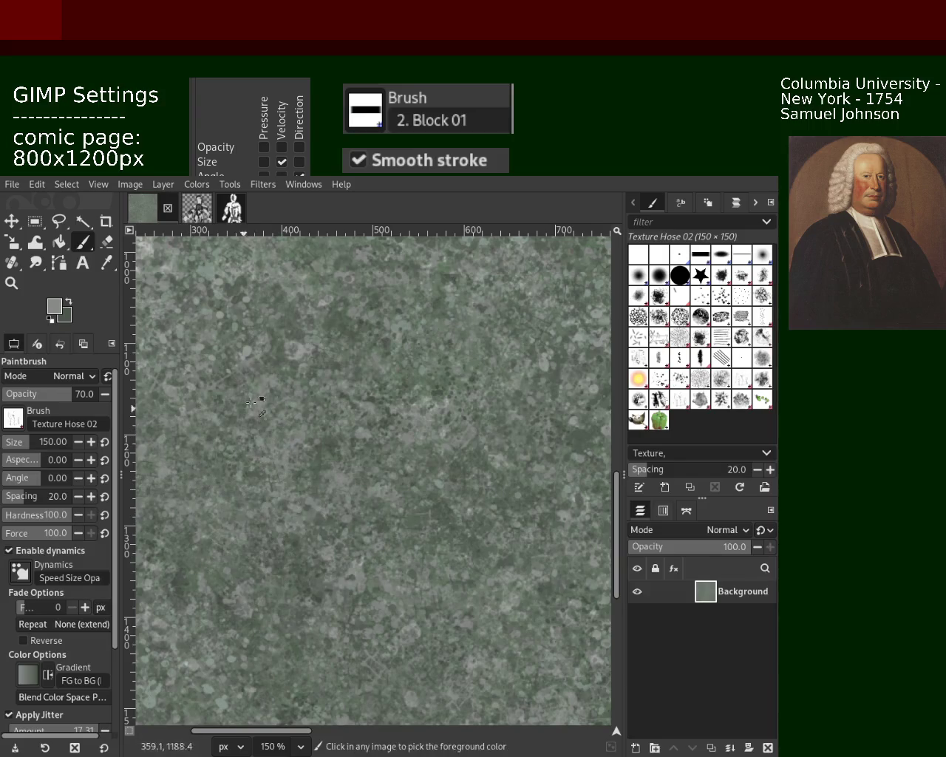
pyautogui.click(645, 381)
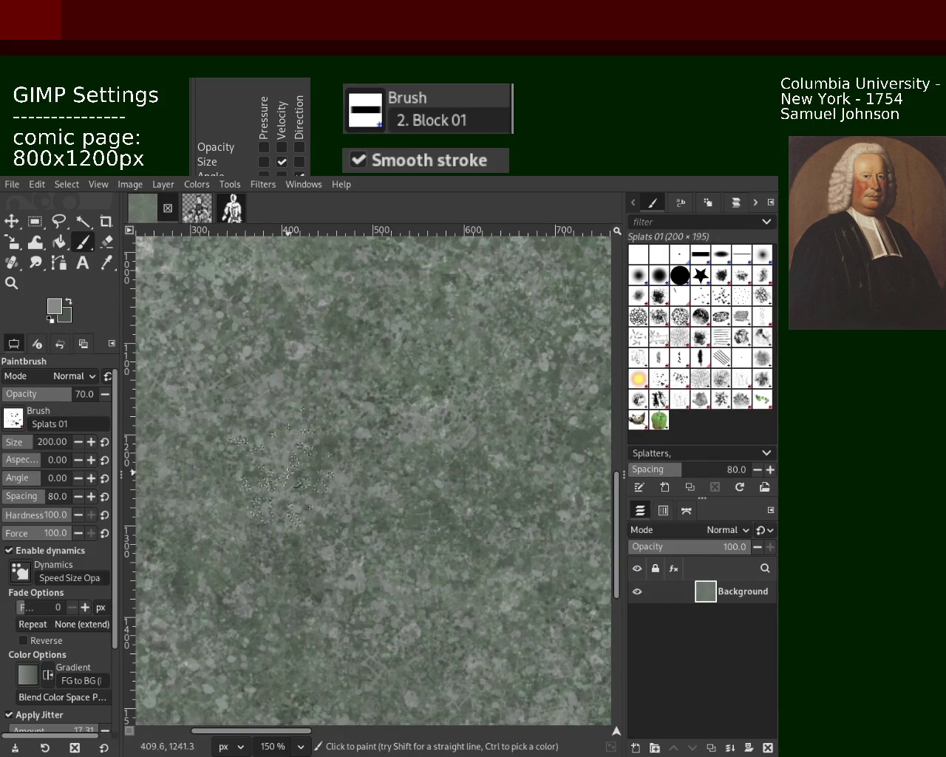
# Step: Zoom out to 33.3% to view more of the tile
pyautogui.press('z')
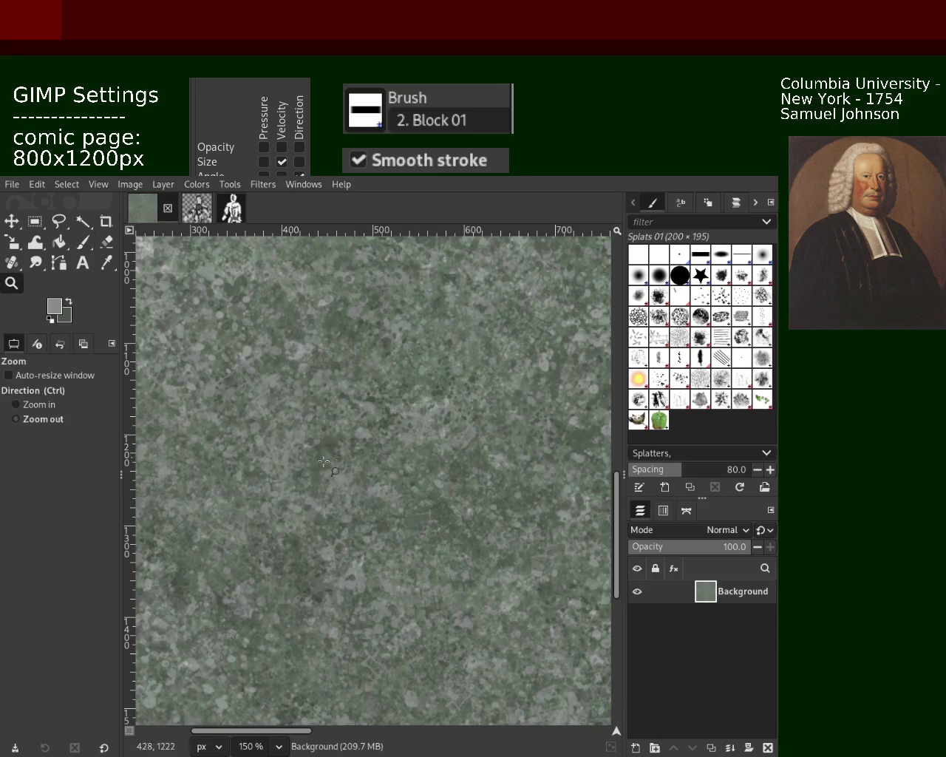
pyautogui.press('-')
pyautogui.press('-')
pyautogui.press('-')
pyautogui.press('-')
pyautogui.press('+')
pyautogui.press('+')
pyautogui.press('-')
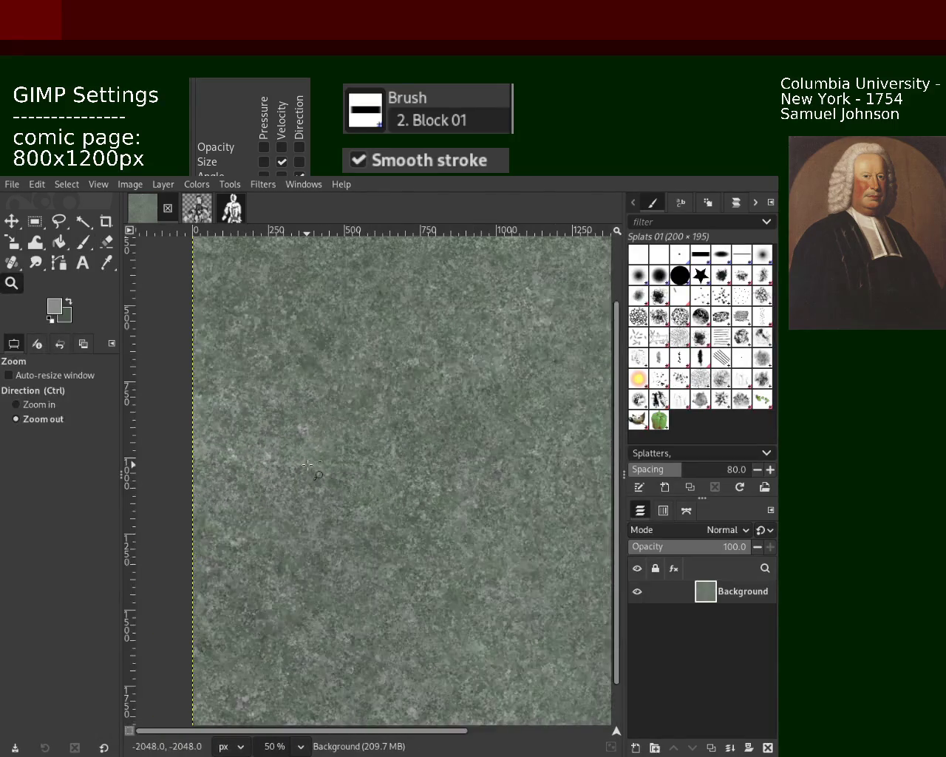
pyautogui.press('-')
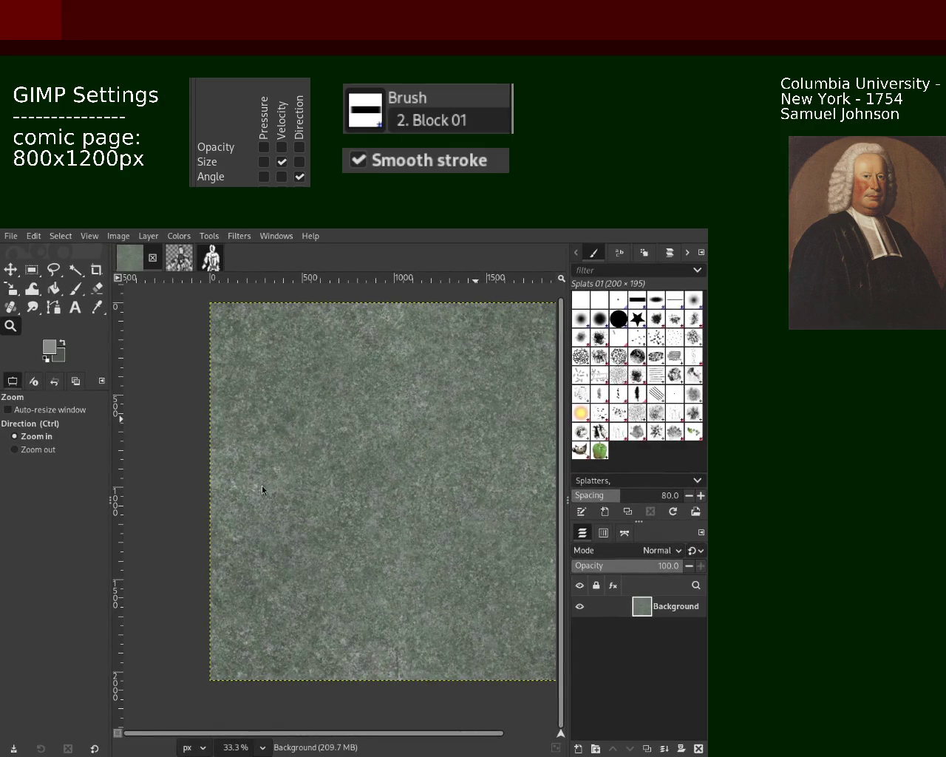
# Step: Zoom in to 300% on the texture and select the Texture Hose 02 brush
pyautogui.keyDown('ctrl'); pyautogui.click(416, 414); pyautogui.keyUp('ctrl')
pyautogui.click(416, 415)
pyautogui.click(416, 415)
pyautogui.click(417, 415)
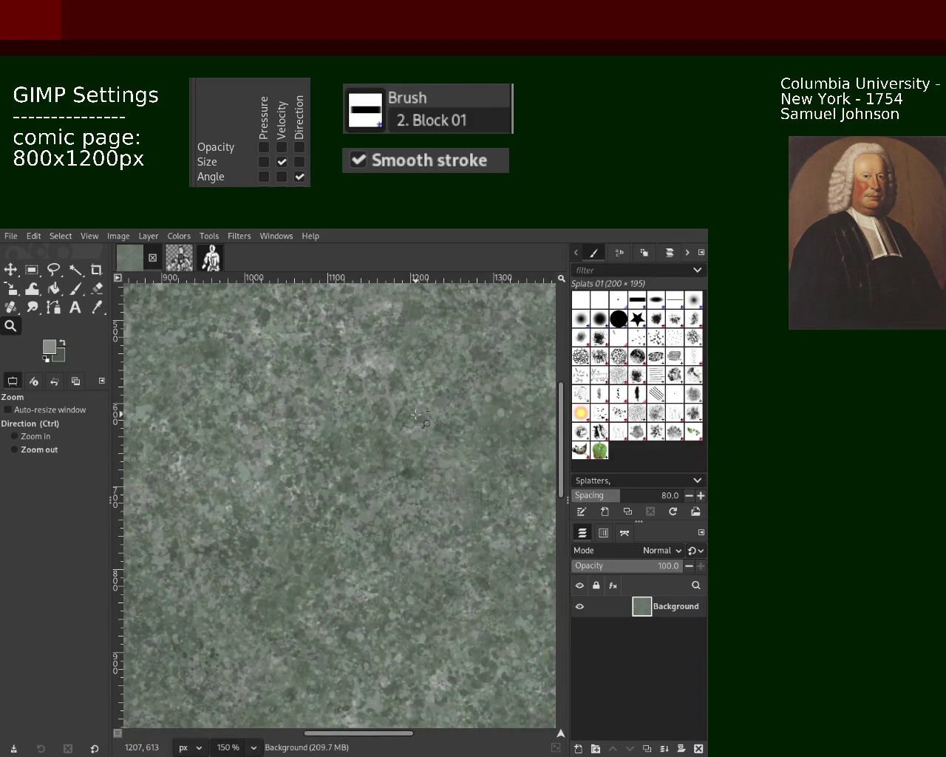
pyautogui.keyDown('ctrl'); pyautogui.click(416, 415); pyautogui.keyUp('ctrl')
pyautogui.doubleClick(406, 413)
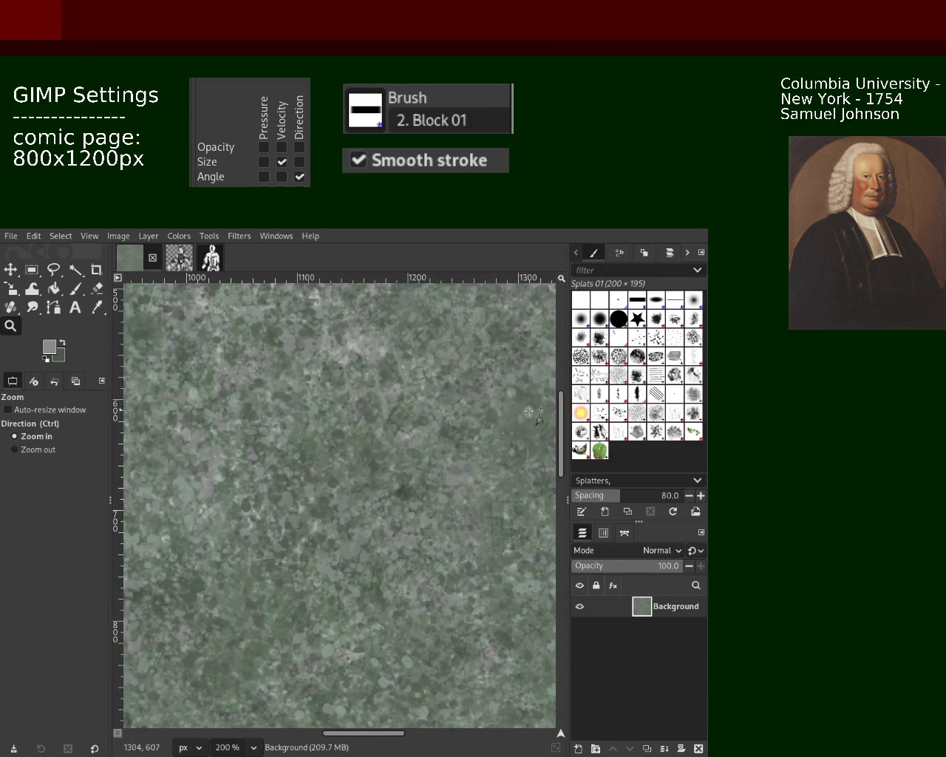
pyautogui.click(602, 432)
pyautogui.click(257, 362)
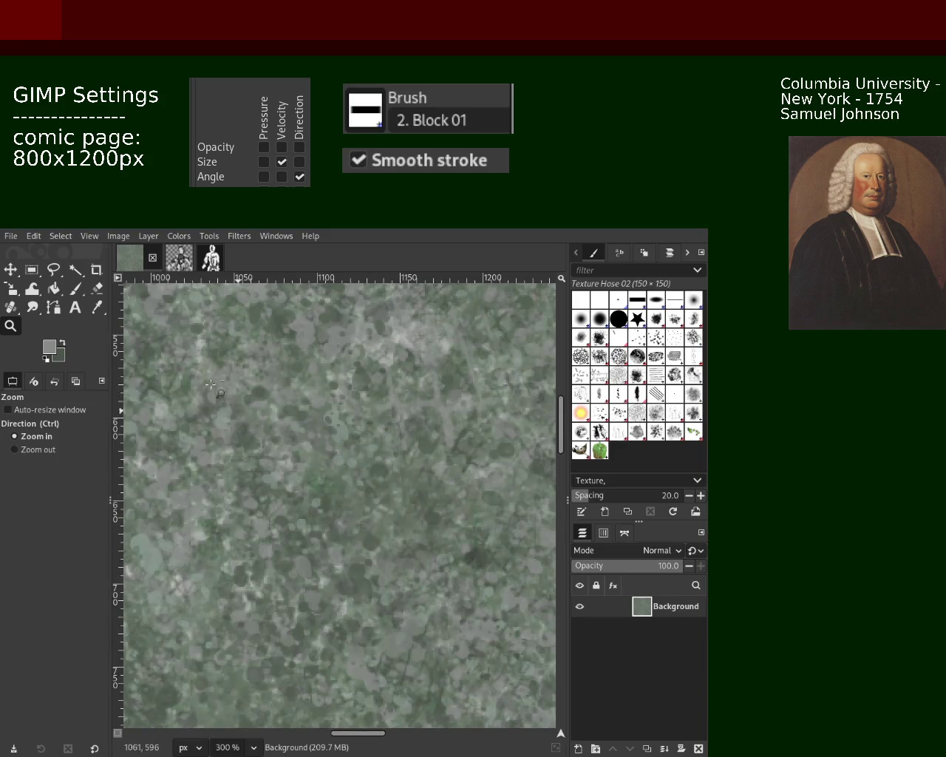
# Step: Paint Texture Hose 02 dabs near the centre and lower area, checking at 100% and 150%
pyautogui.click(72, 288)
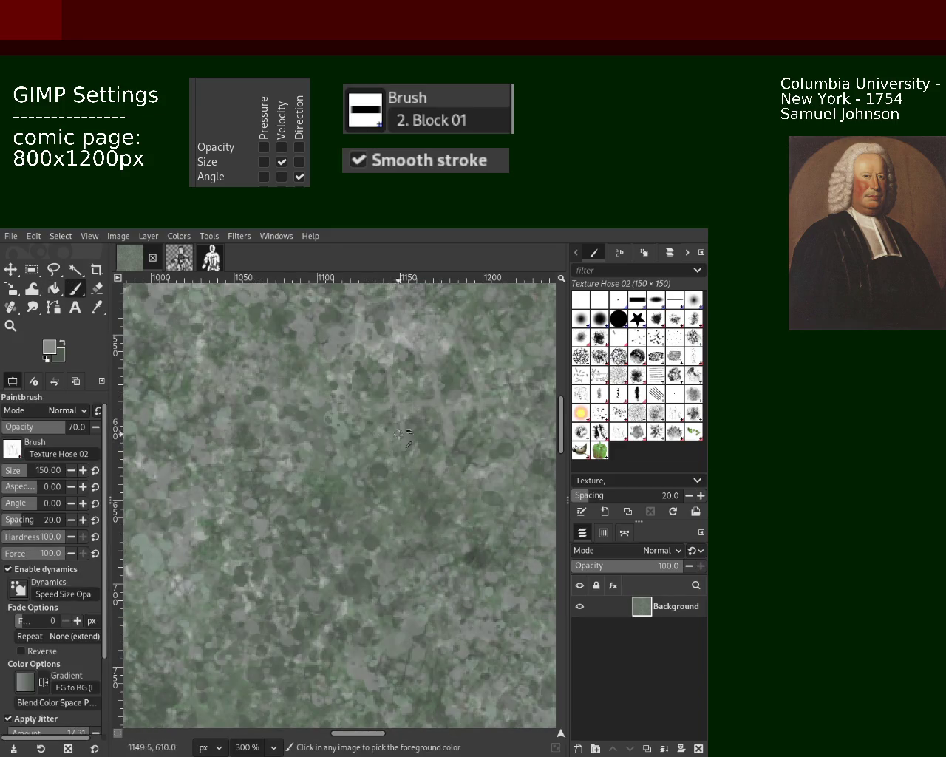
pyautogui.click(420, 441)
pyautogui.moveTo(422, 441)
pyautogui.mouseDown()
pyautogui.moveTo(212, 719)
pyautogui.moveTo(309, 670)
pyautogui.mouseUp()
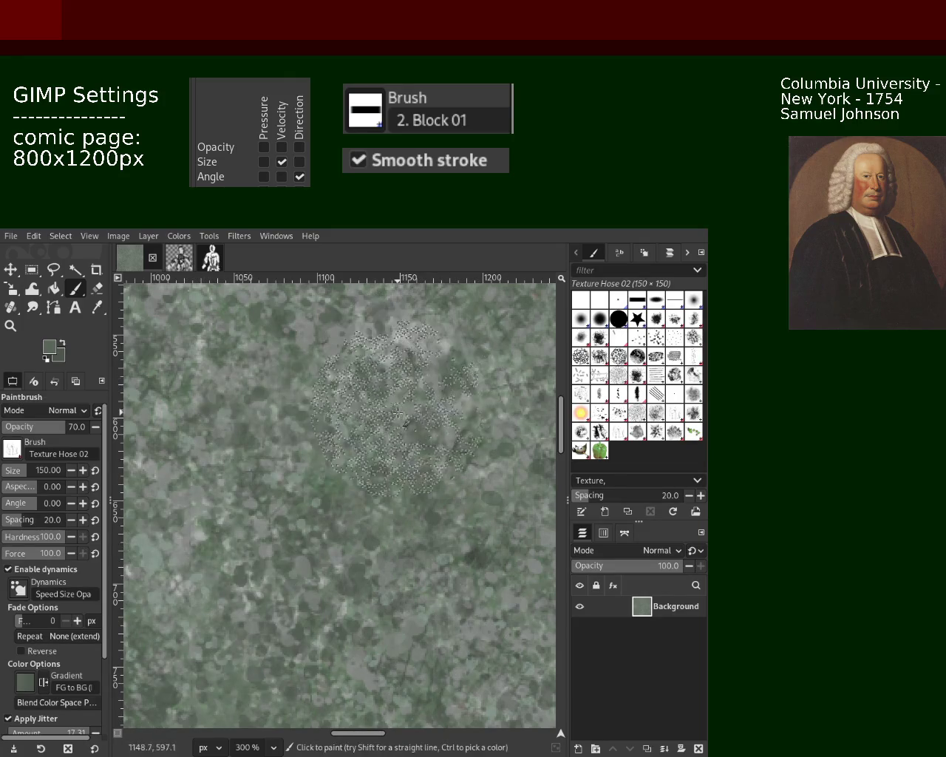
pyautogui.click(10, 325)
pyautogui.keyDown('ctrl'); pyautogui.click(344, 462); pyautogui.keyUp('ctrl')
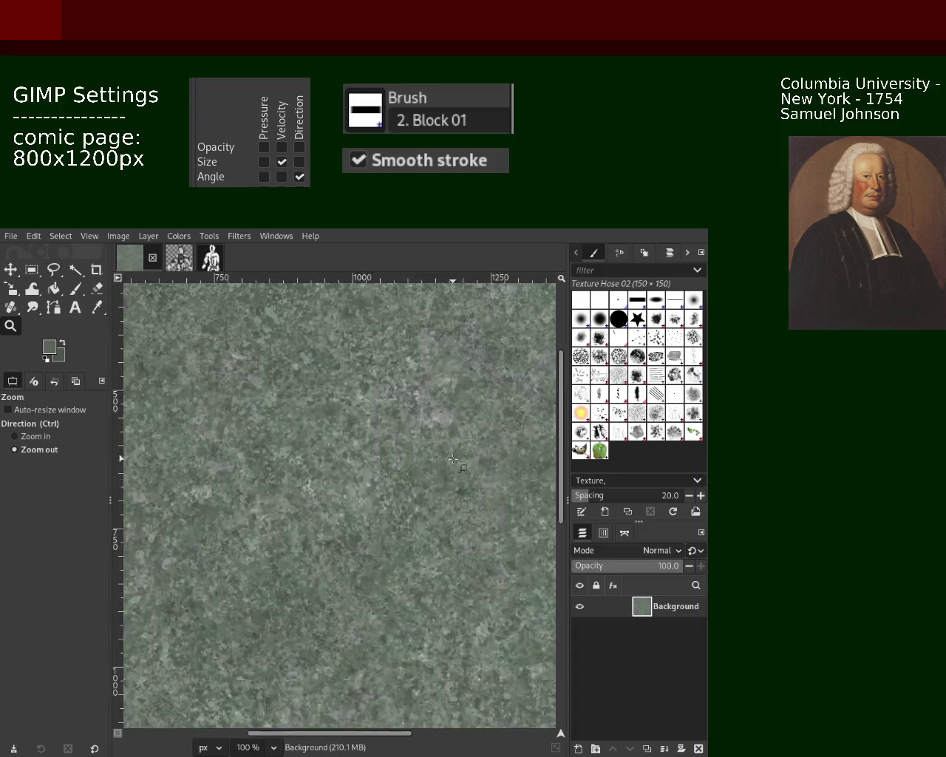
pyautogui.click(344, 462)
pyautogui.click(75, 288)
pyautogui.click(365, 453)
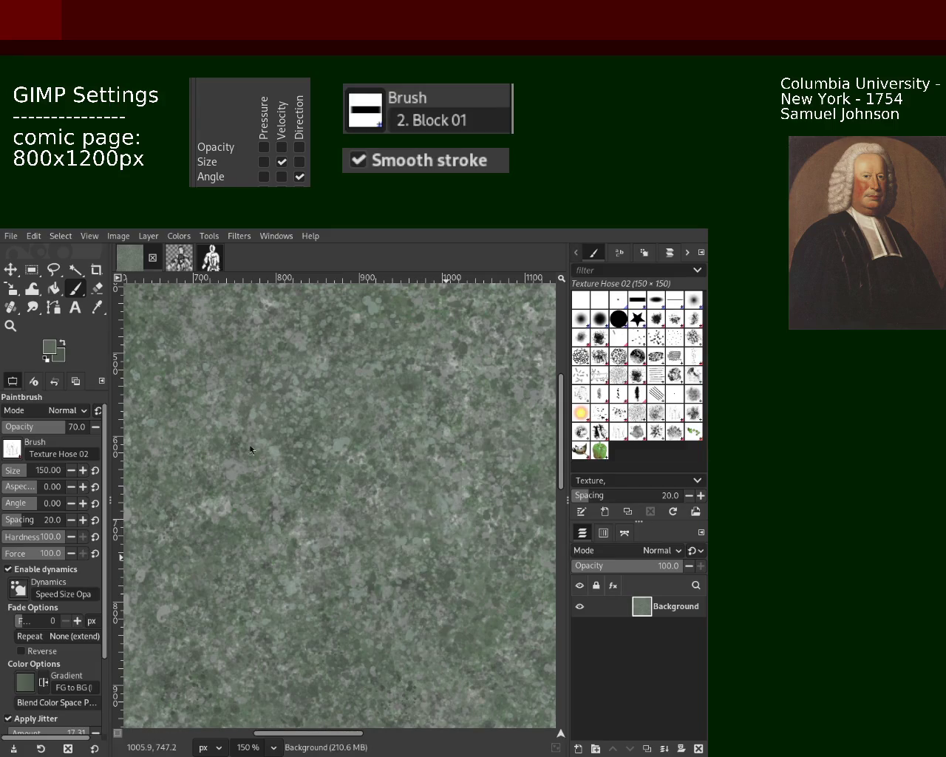
pyautogui.click(260, 521)
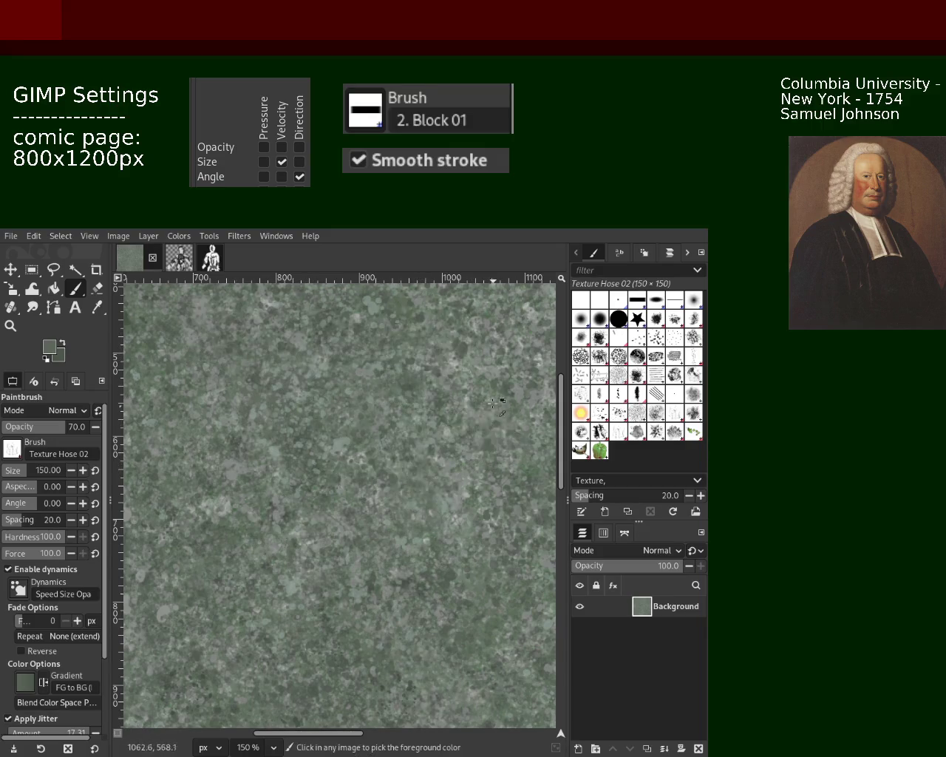
# Step: Check the tile at 50%, return to 150%, and reselect the Splats 01 brush
pyautogui.press('z')
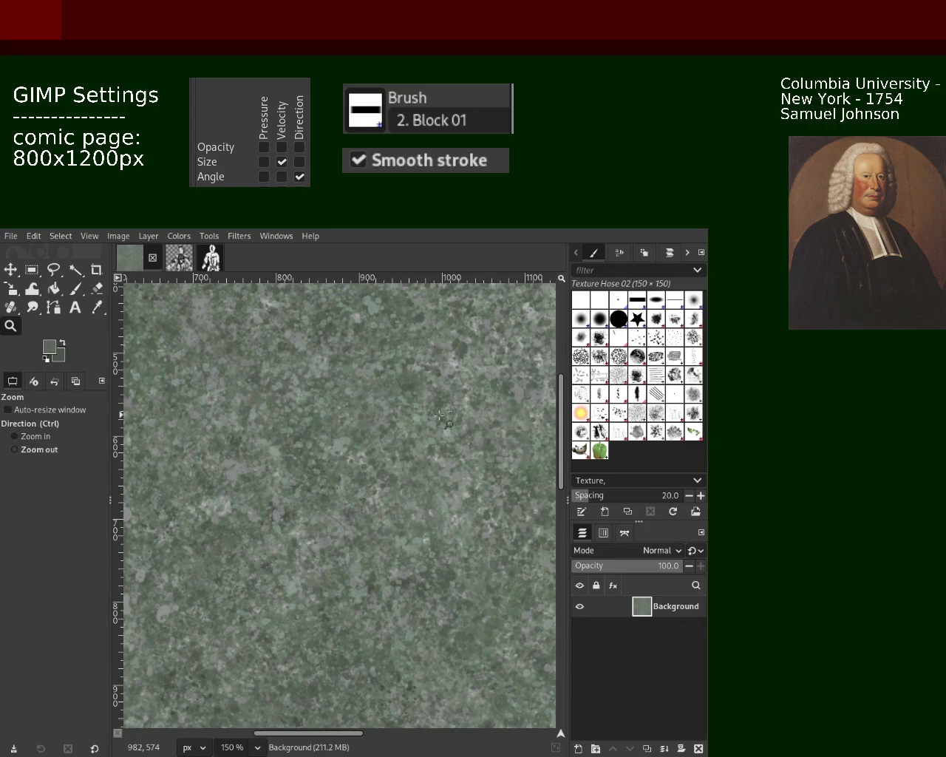
pyautogui.keyDown('ctrl'); pyautogui.click(437, 417); pyautogui.keyUp('ctrl')
pyautogui.press('`')
pyautogui.click(75, 289)
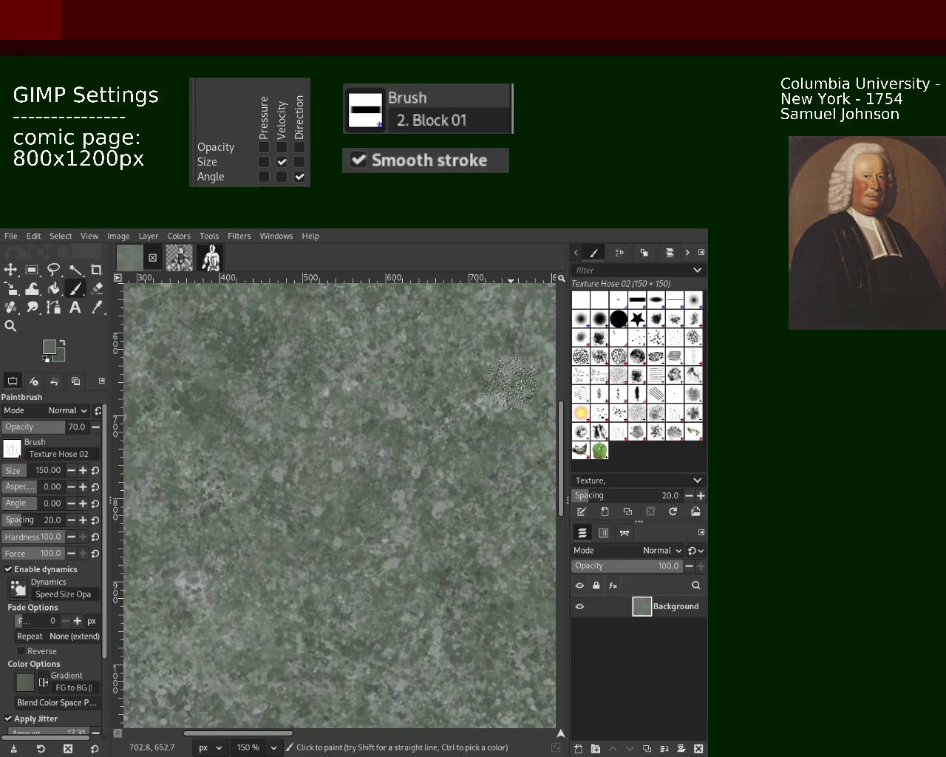
pyautogui.click(602, 422)
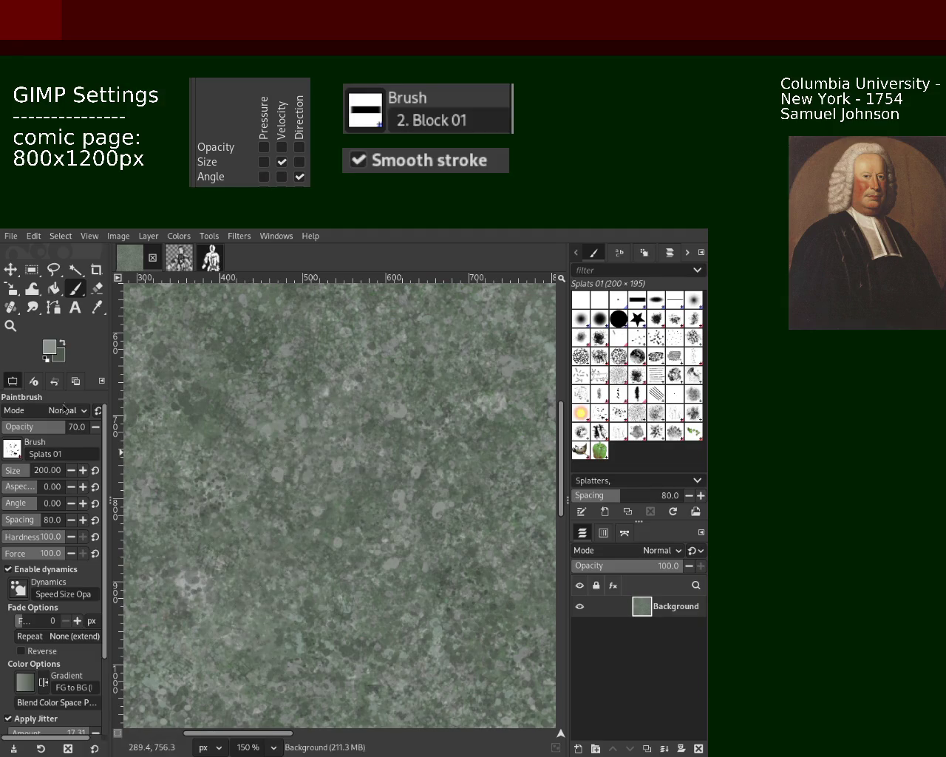
# Step: Zoom to 200% and sample darker greens from the texture as paint colour
pyautogui.click(11, 326)
pyautogui.press('-')
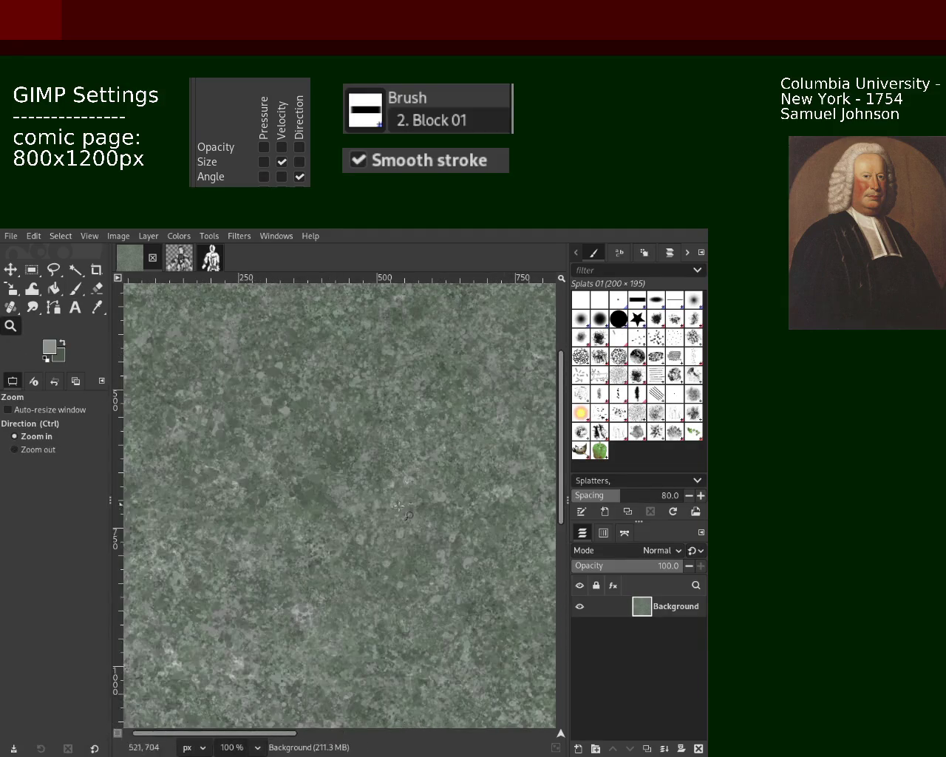
pyautogui.press('-')
pyautogui.click(285, 407)
pyautogui.click(284, 413)
pyautogui.click(284, 419)
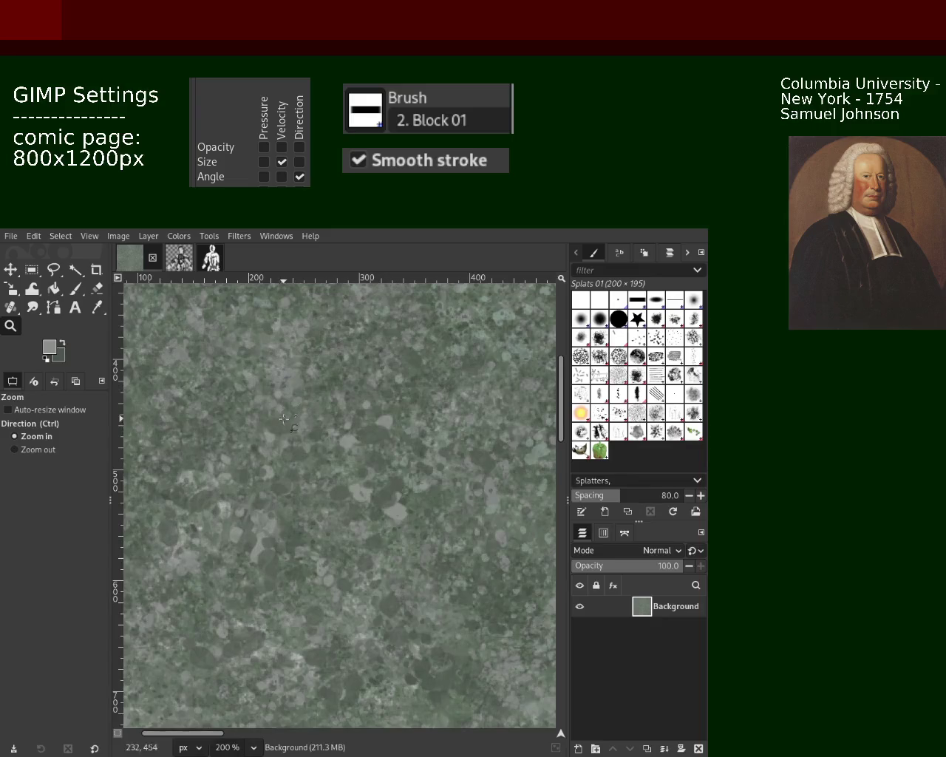
pyautogui.click(78, 292)
pyautogui.keyDown('ctrl'); pyautogui.click(522, 607); pyautogui.keyUp('ctrl')
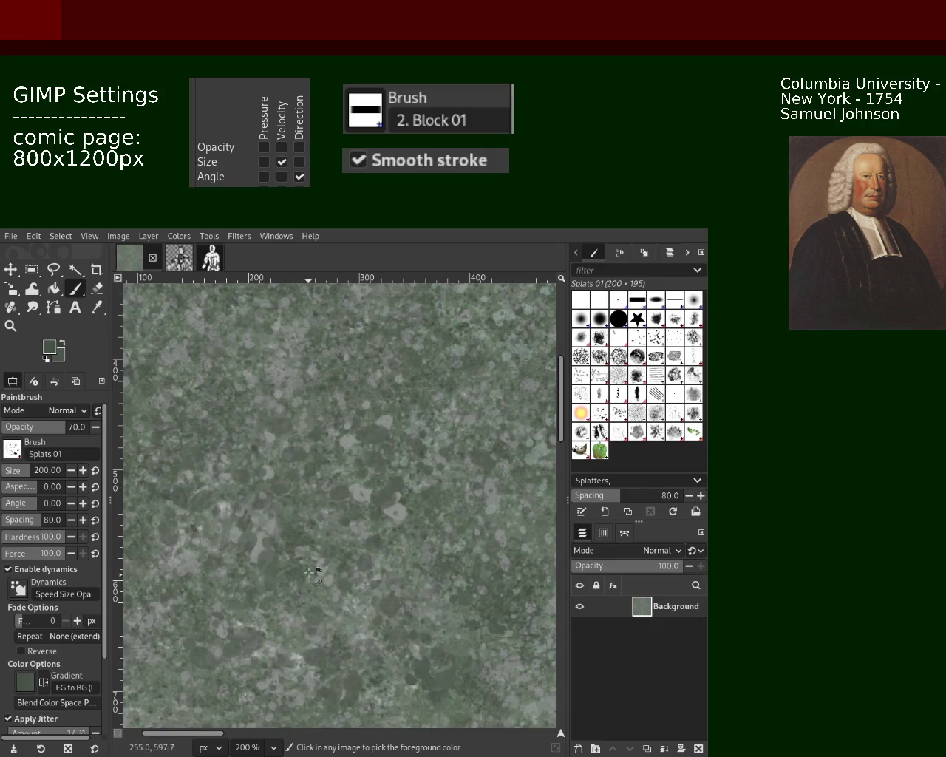
pyautogui.keyDown('ctrl'); pyautogui.click(345, 526); pyautogui.keyUp('ctrl')
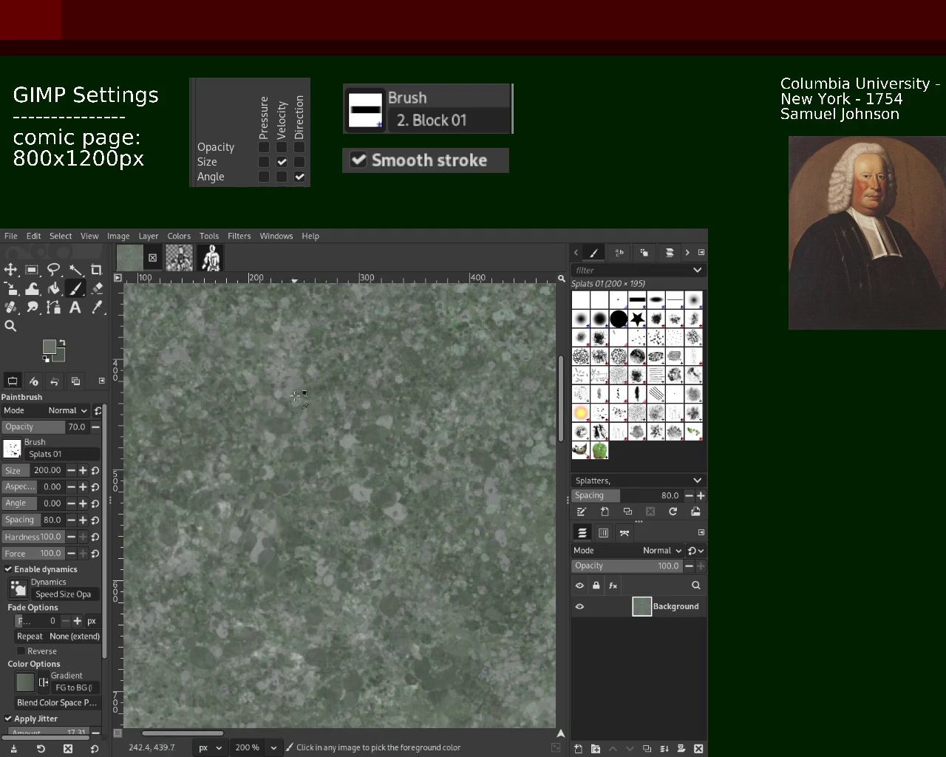
# Step: Check at 100%, paint darker green splats near the lower middle at 200%, and save as 101.xcf
pyautogui.click(11, 326)
pyautogui.hotkey('shift', 'ctrl', 'j')
pyautogui.press('1')
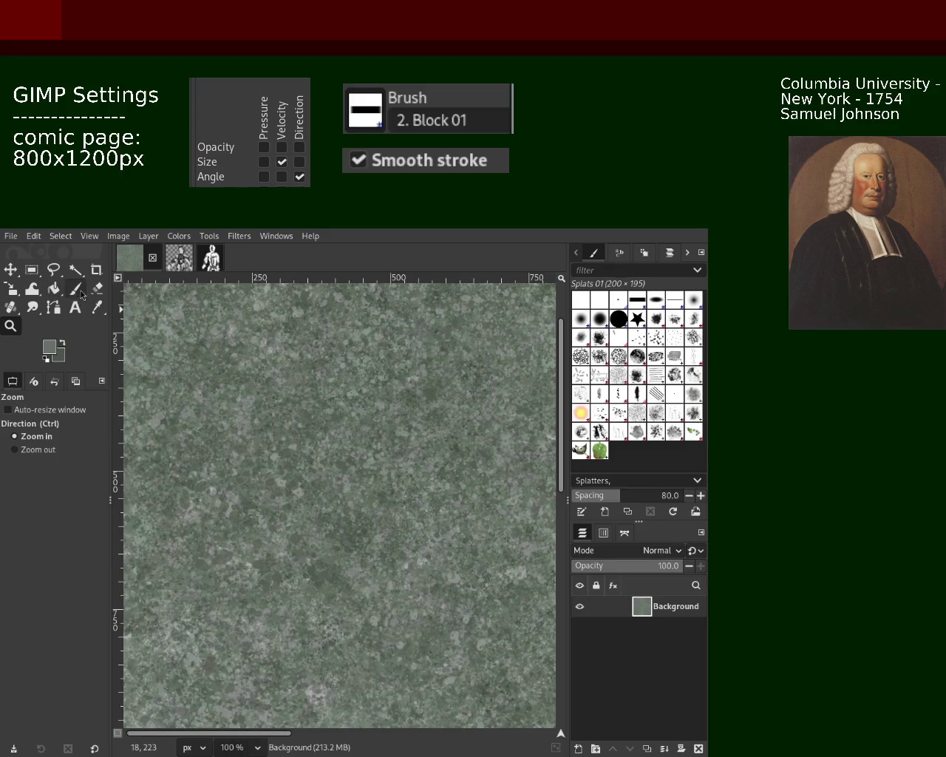
pyautogui.click(79, 293)
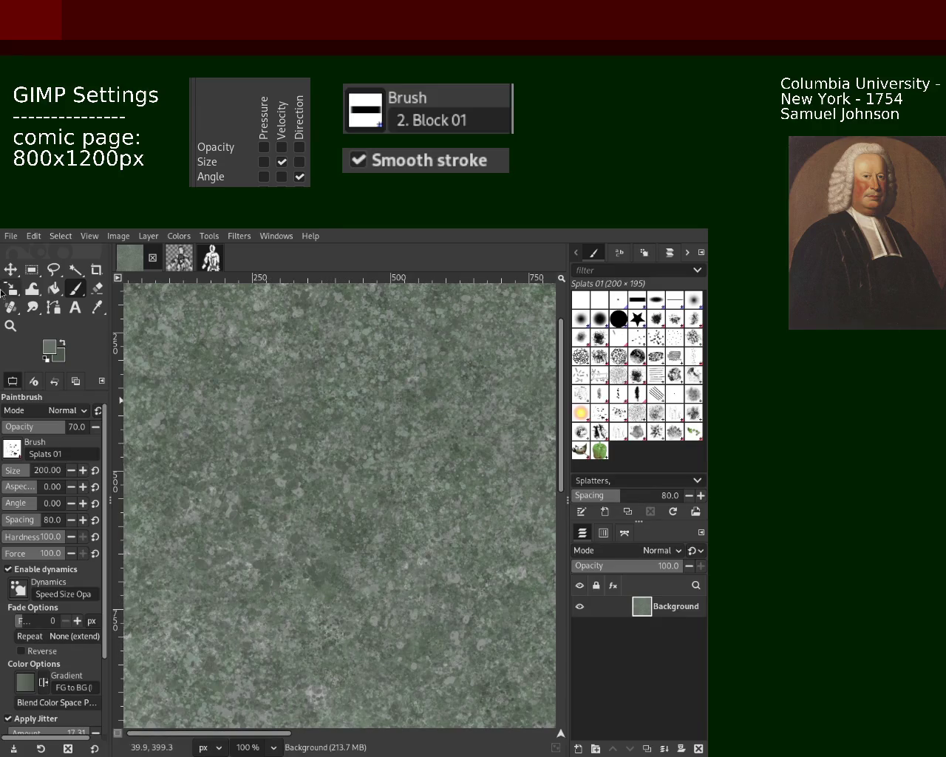
pyautogui.click(6, 328)
pyautogui.click(281, 528)
pyautogui.click(281, 528)
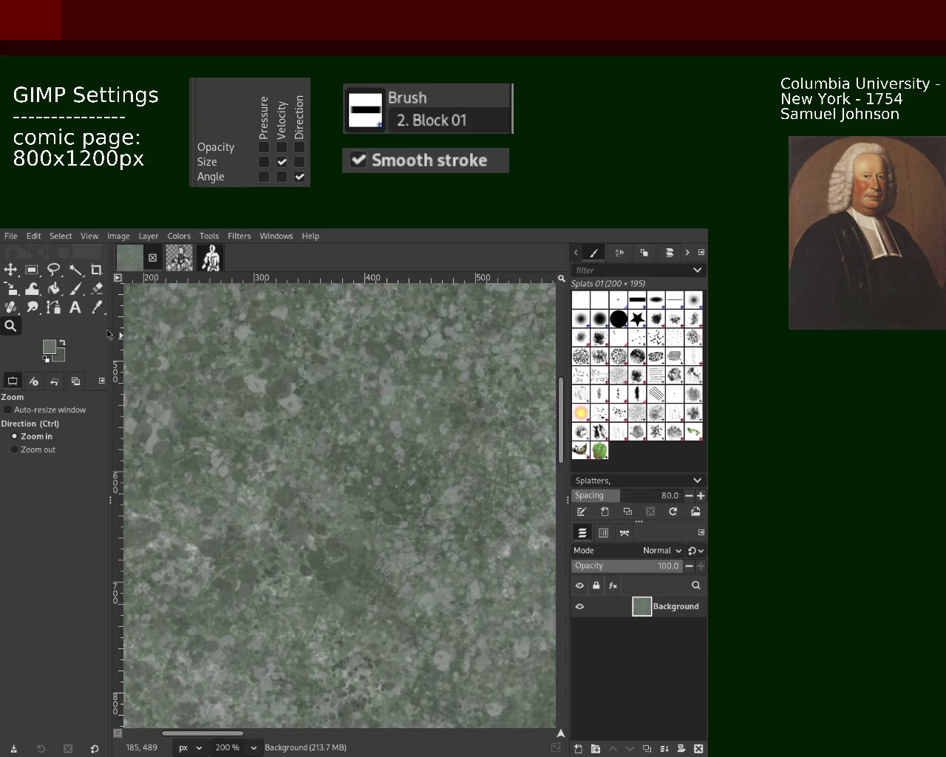
pyautogui.click(74, 289)
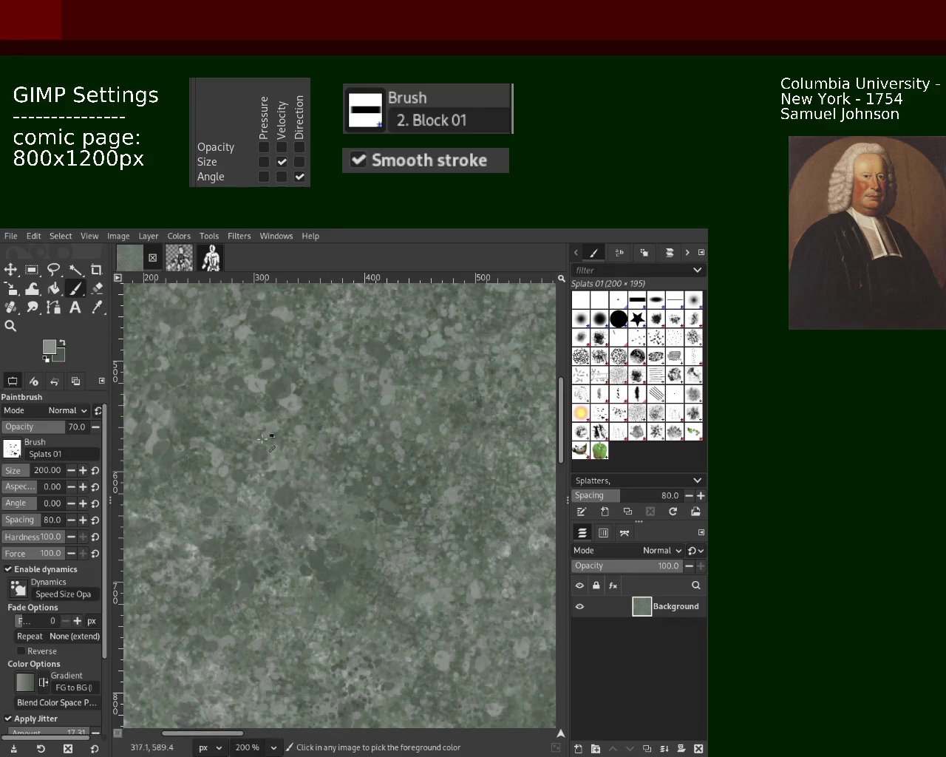
pyautogui.moveTo(337, 522); pyautogui.dragTo(339, 578)
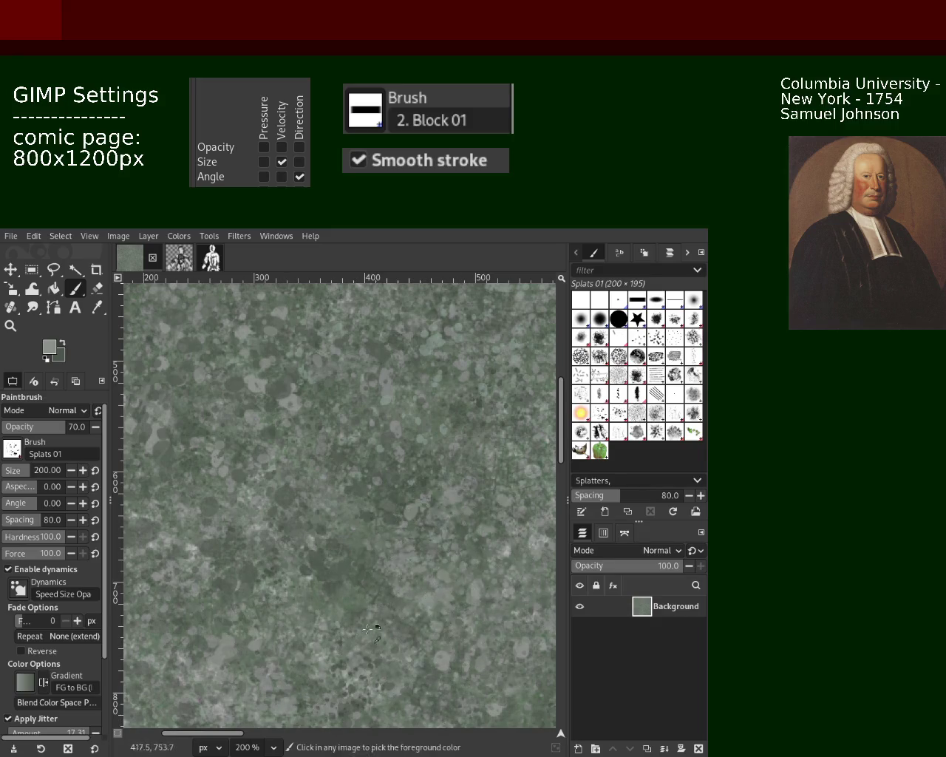
pyautogui.hotkey('ctrl', 's')
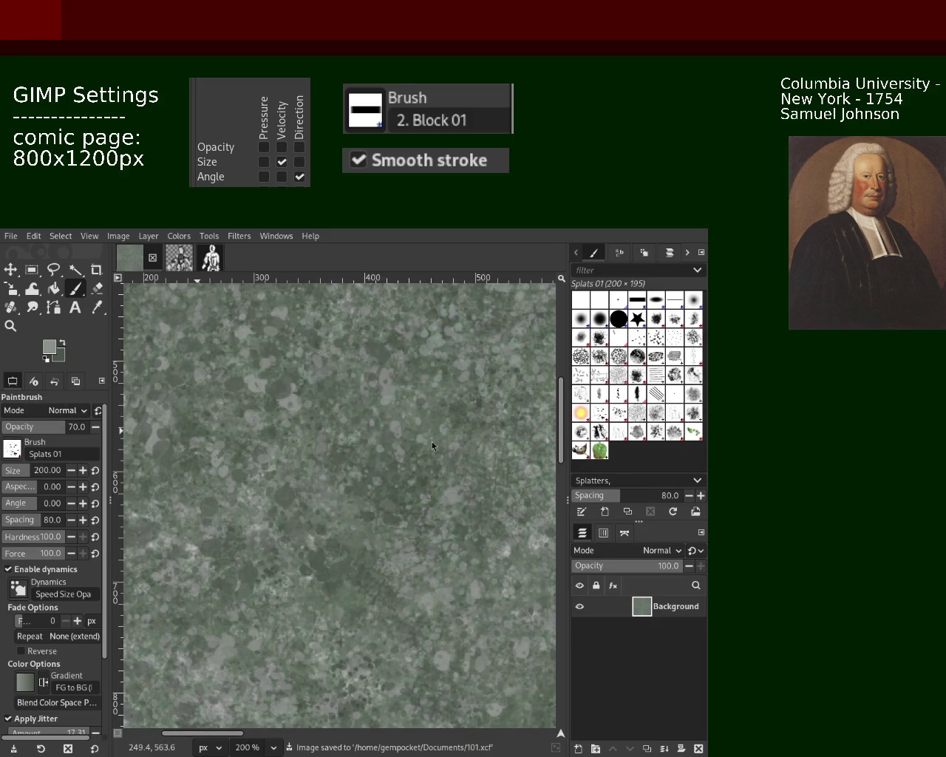
# Step: Check the tile at 150% and 66.7%, then sample dark green-grey and light grey colours
pyautogui.click(10, 326)
pyautogui.press('1')
pyautogui.hotkey('shift', 'ctrl', 'j')
pyautogui.click(303, 573)
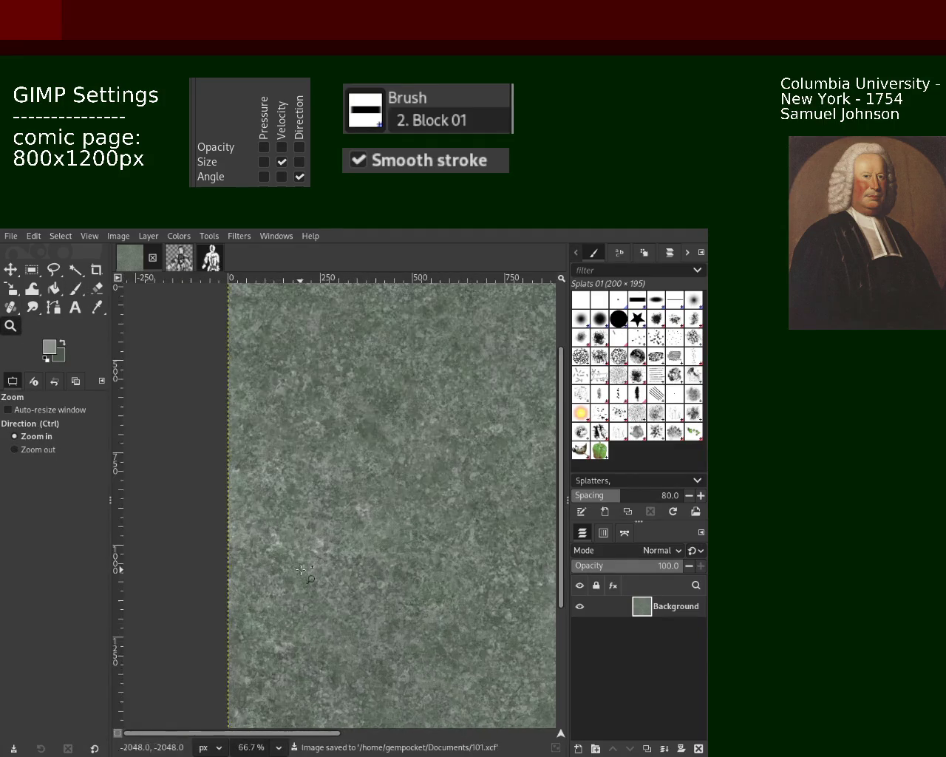
pyautogui.doubleClick(301, 570)
pyautogui.press('p')
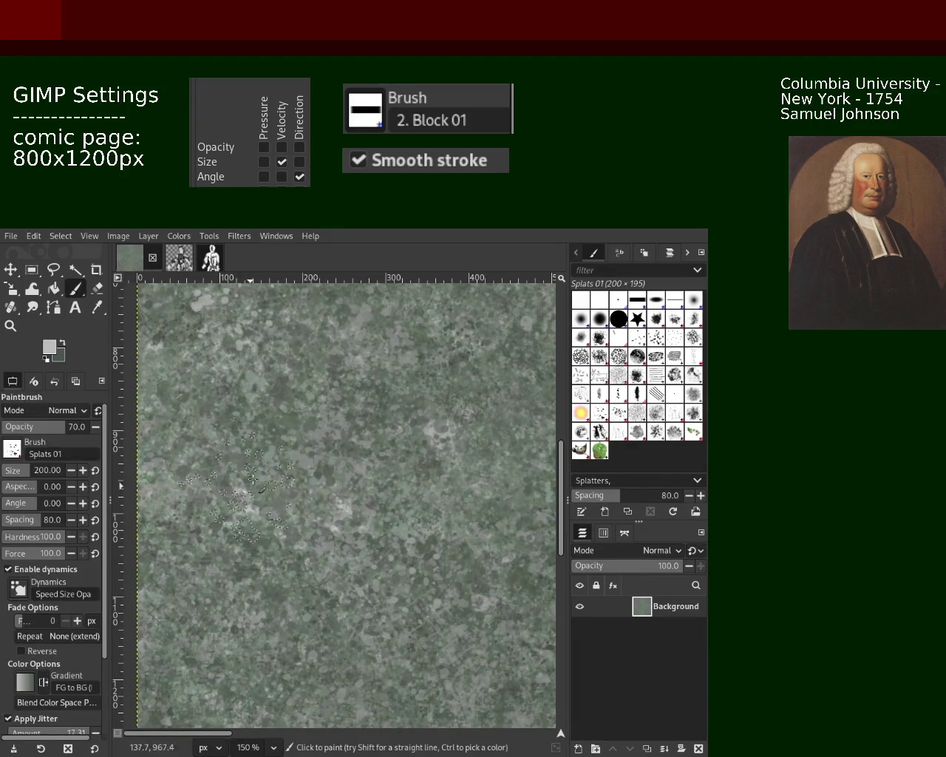
pyautogui.press('z')
pyautogui.press('-')
pyautogui.press('-')
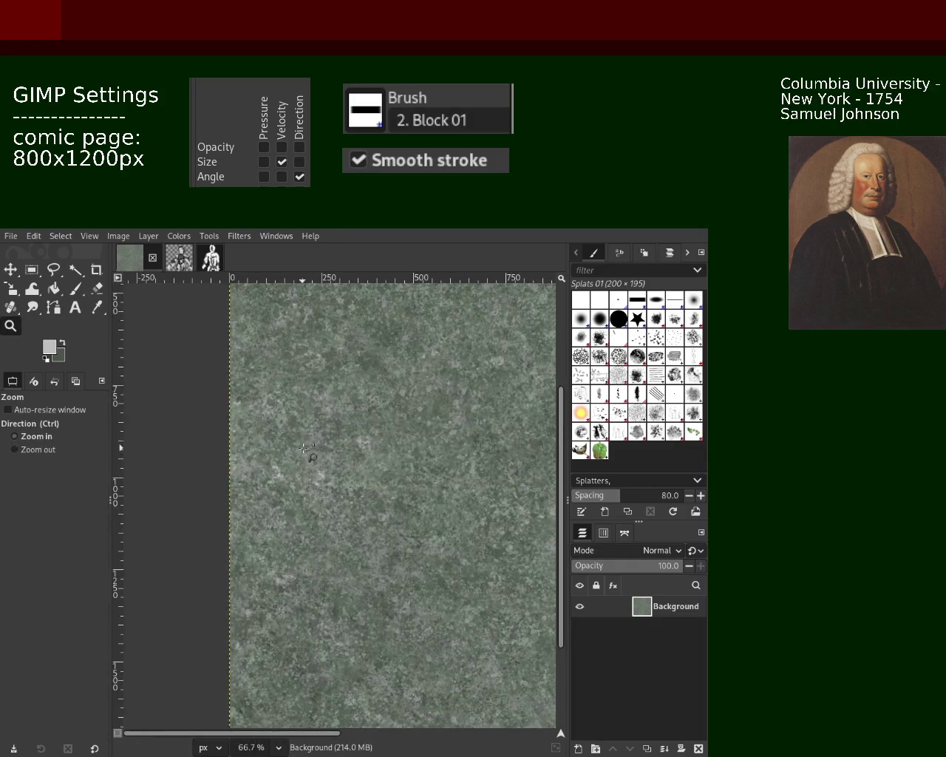
pyautogui.click(75, 289)
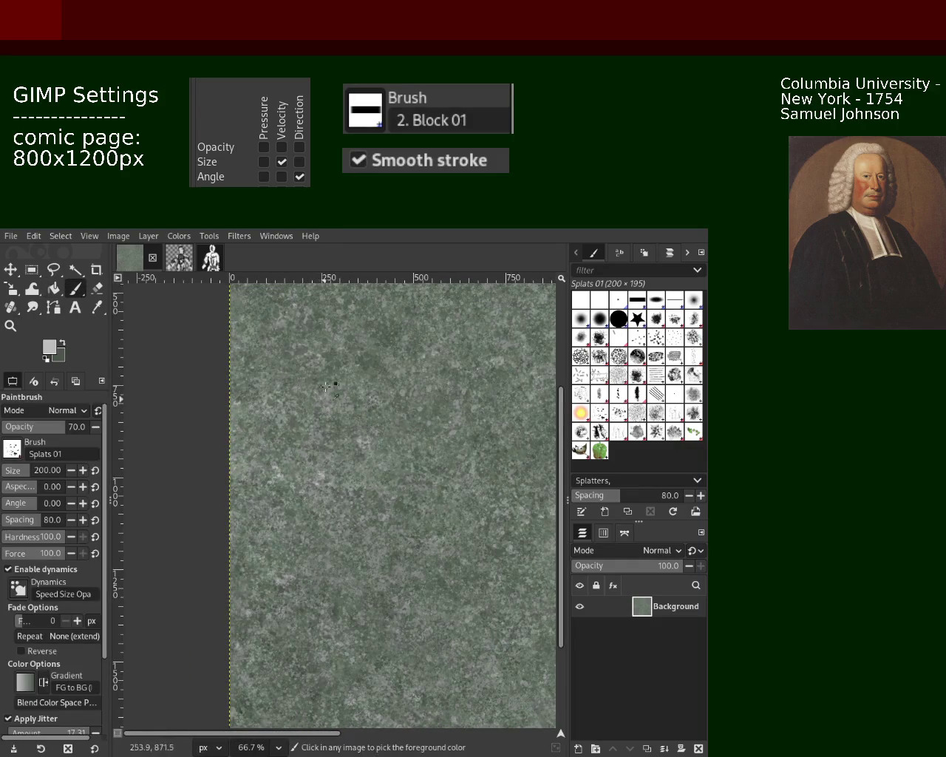
pyautogui.keyDown('ctrl'); pyautogui.click(355, 442); pyautogui.keyUp('ctrl')
pyautogui.keyDown('ctrl'); pyautogui.click(361, 440); pyautogui.keyUp('ctrl')
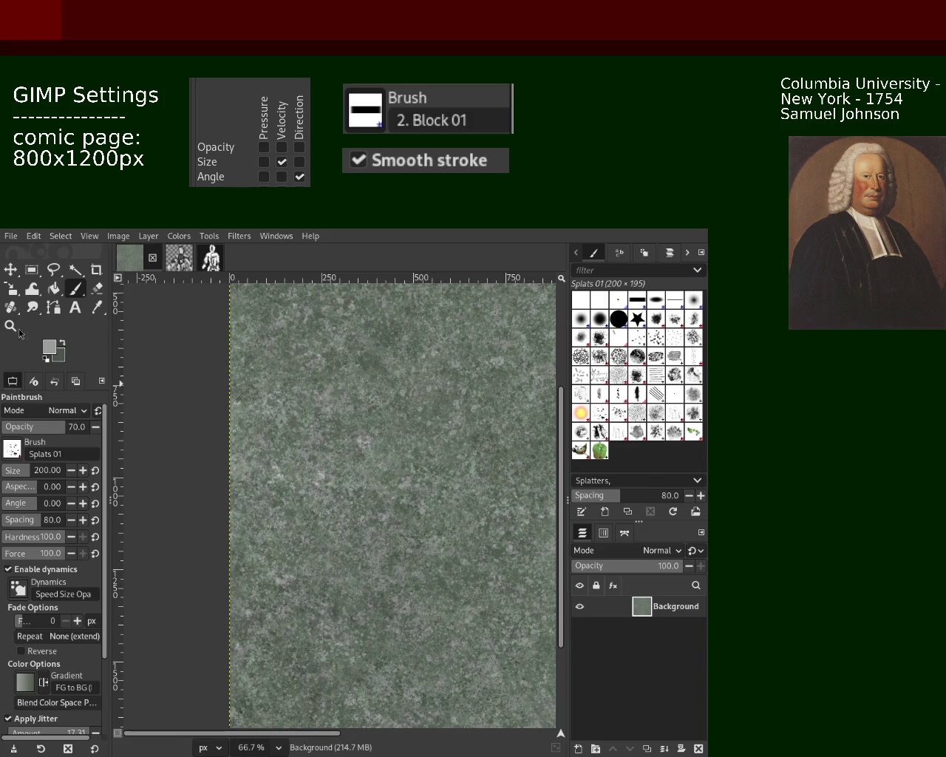
# Step: Check the texture at 50%, 150% and 100%, and sample a darker colour for splats
pyautogui.press('z')
pyautogui.keyDown('ctrl'); pyautogui.click(461, 474); pyautogui.keyUp('ctrl')
pyautogui.click(462, 474)
pyautogui.click(462, 474)
pyautogui.click(460, 476)
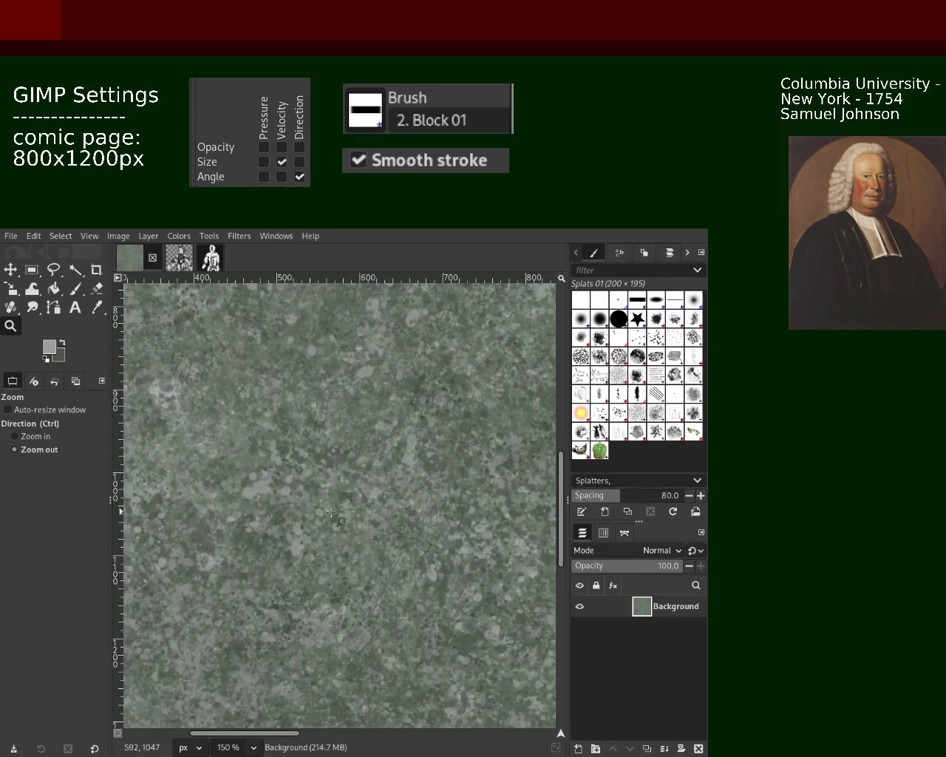
pyautogui.keyDown('ctrl'); pyautogui.click(400, 470); pyautogui.keyUp('ctrl')
pyautogui.click(75, 288)
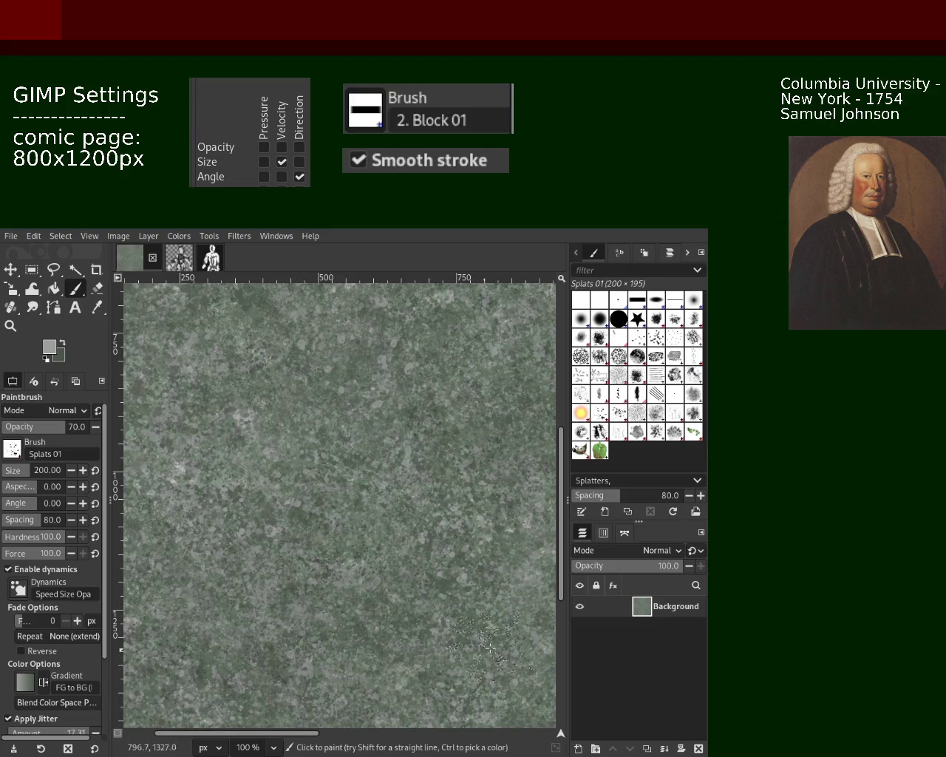
pyautogui.keyDown('ctrl'); pyautogui.click(416, 624); pyautogui.keyUp('ctrl')
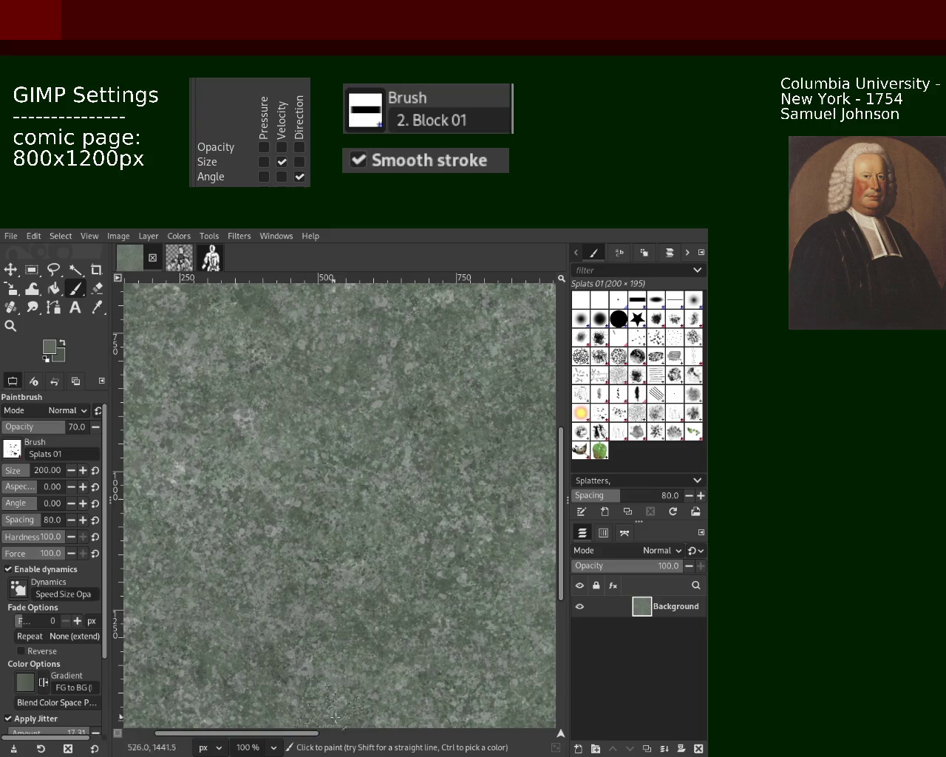
pyautogui.press('z')
pyautogui.keyDown('ctrl'); pyautogui.click(252, 479); pyautogui.keyUp('ctrl')
pyautogui.keyDown('ctrl'); pyautogui.click(253, 479); pyautogui.keyUp('ctrl')
pyautogui.press('1')
pyautogui.press('p')
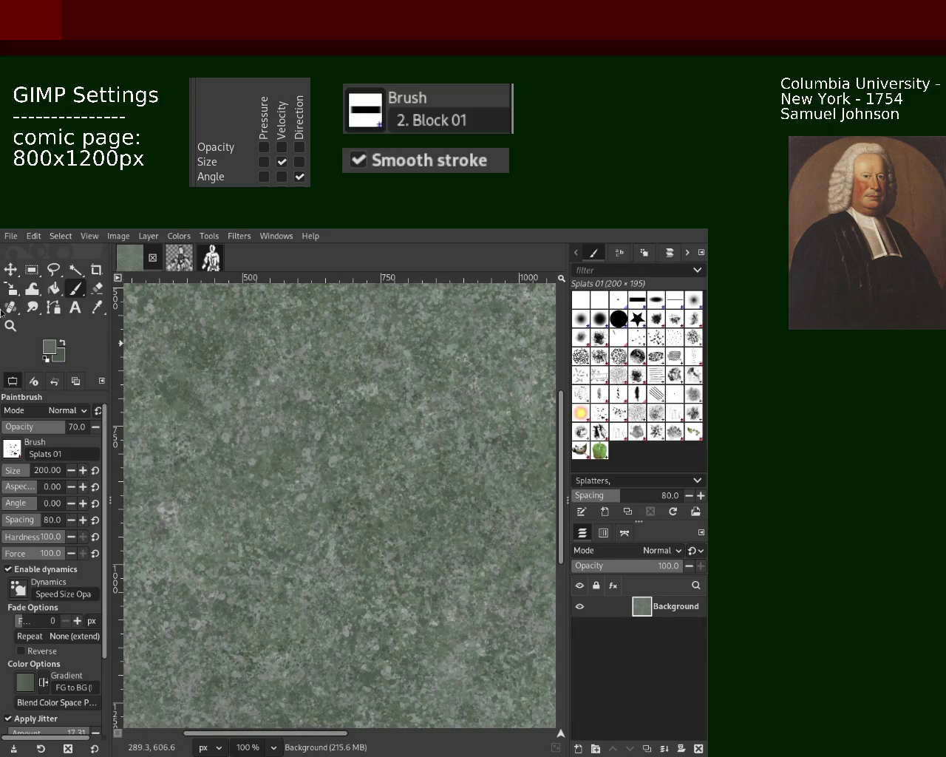
# Step: Dab a cluster of splatter, sample a lighter grey, and recheck at 50% and 100%
pyautogui.press('z')
pyautogui.keyDown('ctrl'); pyautogui.click(324, 456); pyautogui.keyUp('ctrl')
pyautogui.keyDown('ctrl'); pyautogui.click(324, 456); pyautogui.keyUp('ctrl')
pyautogui.click(468, 392)
pyautogui.click(467, 392)
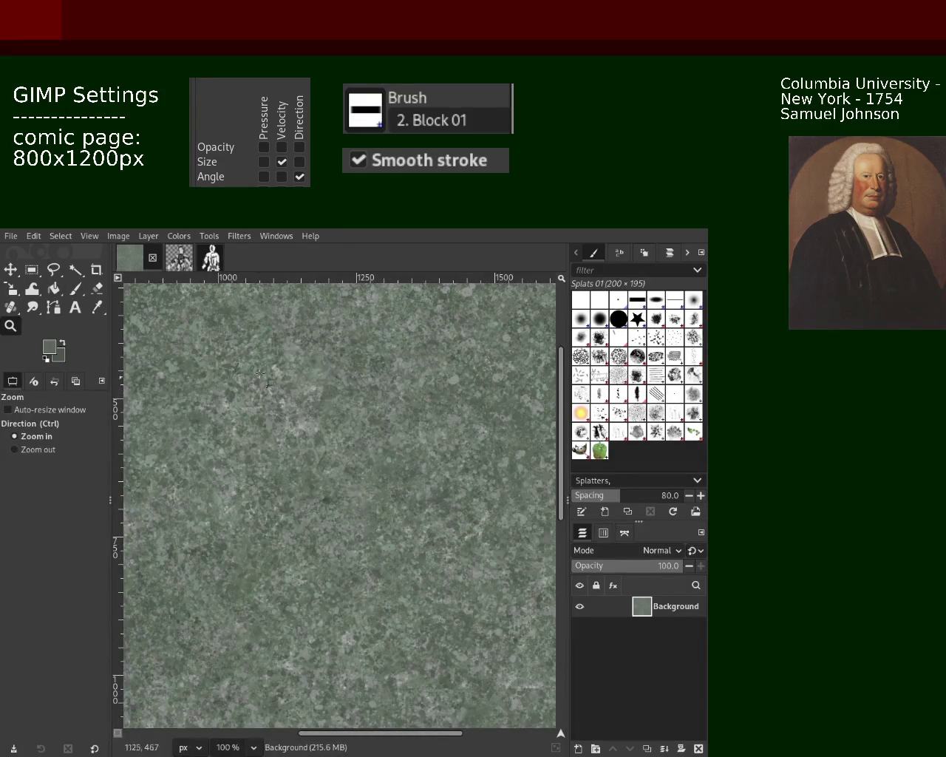
pyautogui.press('p')
pyautogui.click(332, 451)
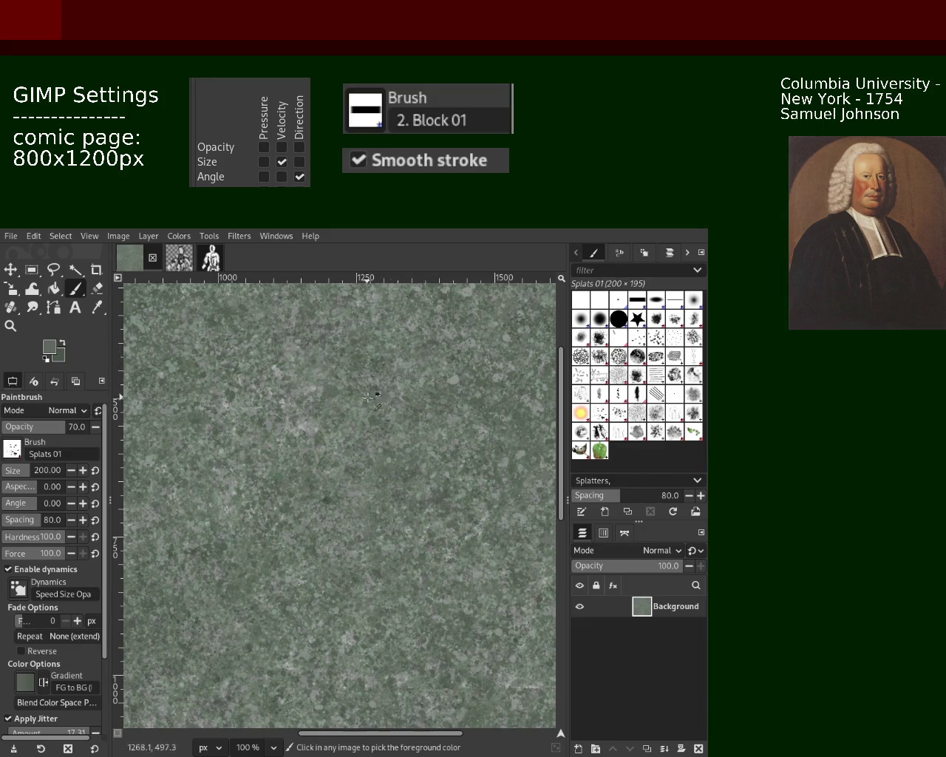
pyautogui.keyDown('ctrl'); pyautogui.click(323, 392); pyautogui.keyUp('ctrl')
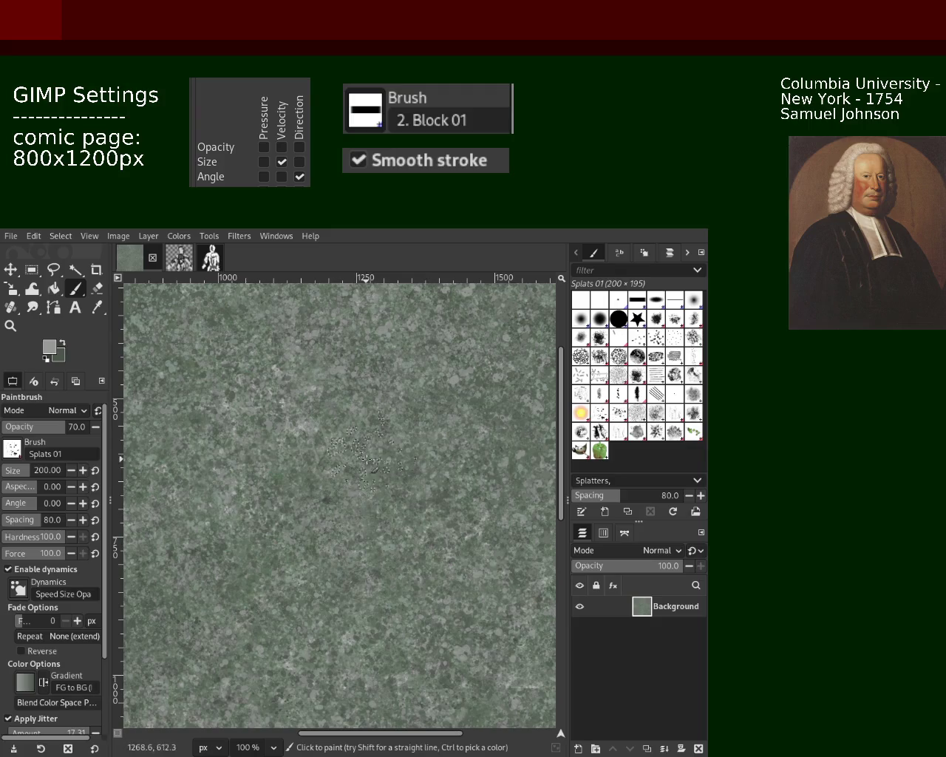
pyautogui.click(11, 326)
pyautogui.keyDown('ctrl'); pyautogui.click(400, 429); pyautogui.keyUp('ctrl')
pyautogui.keyDown('ctrl'); pyautogui.click(400, 428); pyautogui.keyUp('ctrl')
pyautogui.click(296, 444)
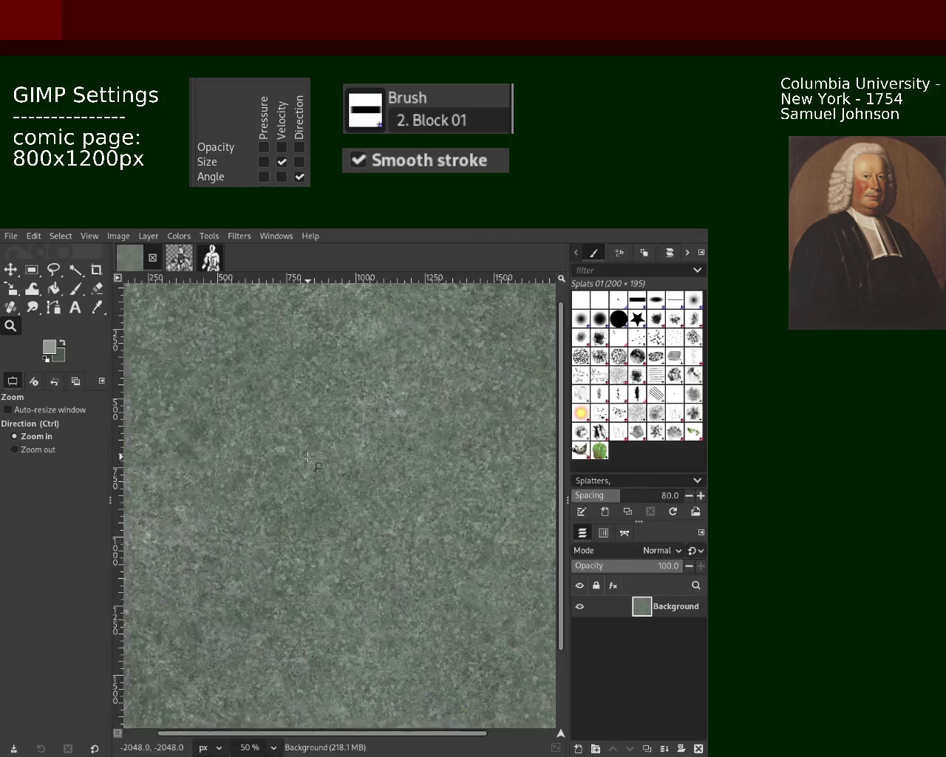
pyautogui.click(296, 443)
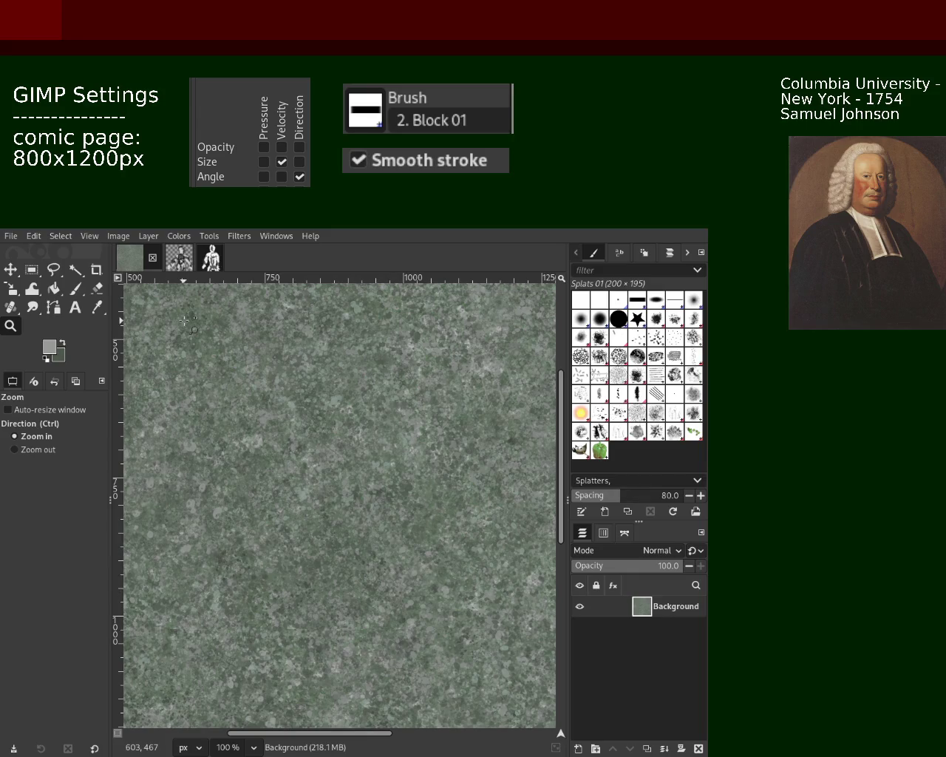
# Step: Check the stone texture at several zoom levels, ending at 100% on the top-left corner
pyautogui.click(74, 288)
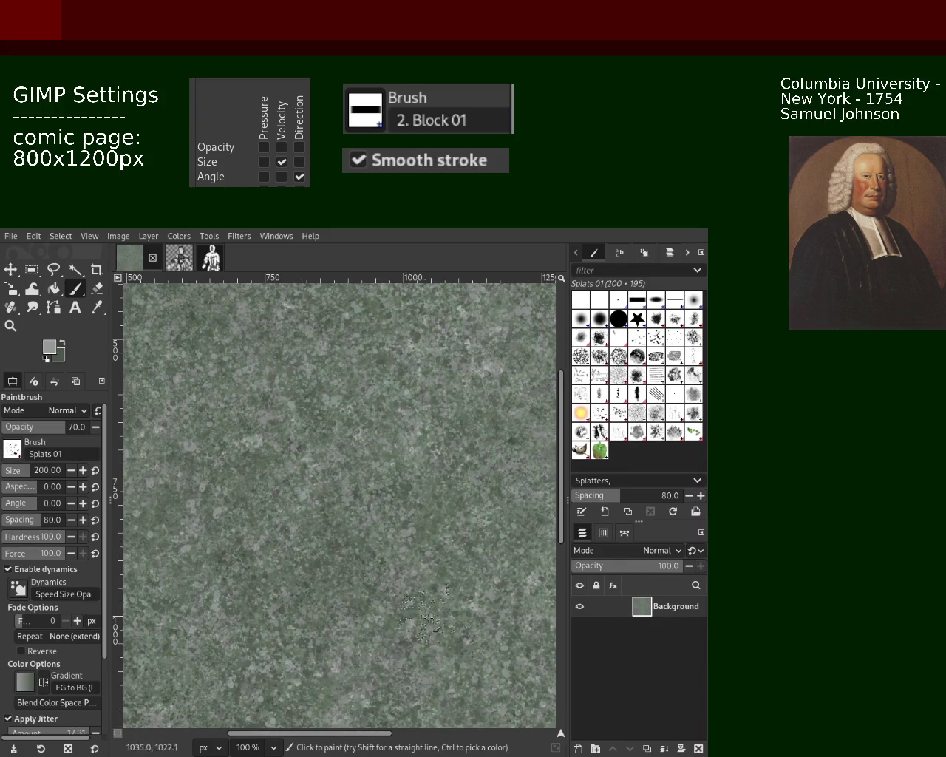
pyautogui.click(11, 325)
pyautogui.keyDown('ctrl'); pyautogui.click(448, 507); pyautogui.keyUp('ctrl')
pyautogui.keyDown('ctrl'); pyautogui.click(448, 508); pyautogui.keyUp('ctrl')
pyautogui.click(449, 507)
pyautogui.click(448, 507)
pyautogui.keyDown('ctrl'); pyautogui.click(448, 507); pyautogui.keyUp('ctrl')
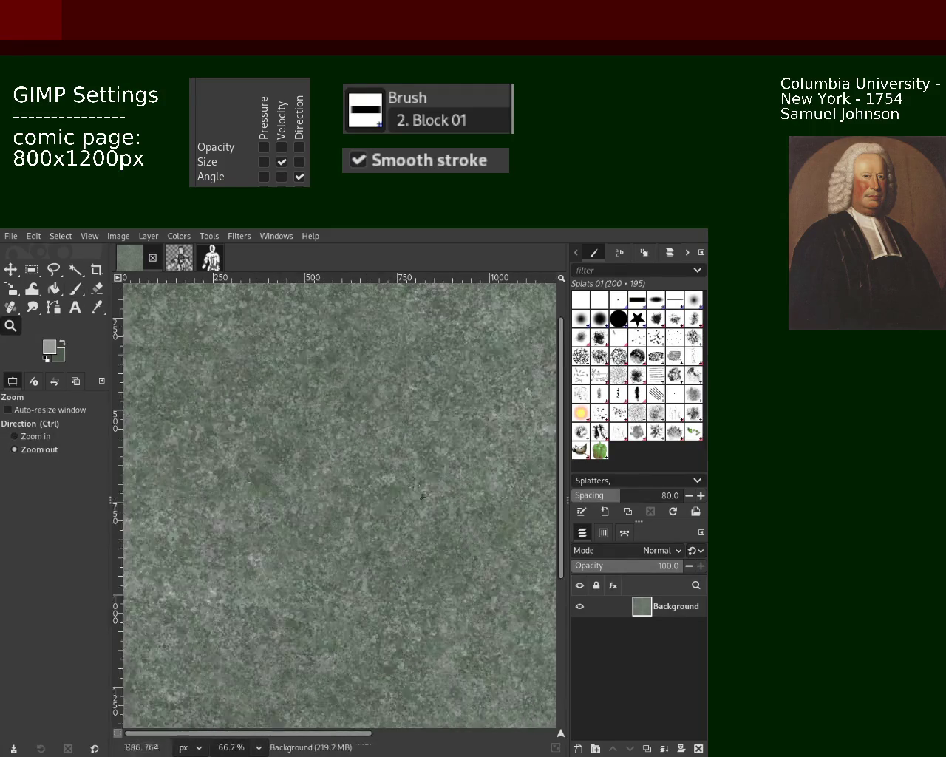
pyautogui.click(448, 507)
pyautogui.click(370, 443)
pyautogui.keyDown('ctrl'); pyautogui.click(222, 384); pyautogui.keyUp('ctrl')
pyautogui.click(141, 359)
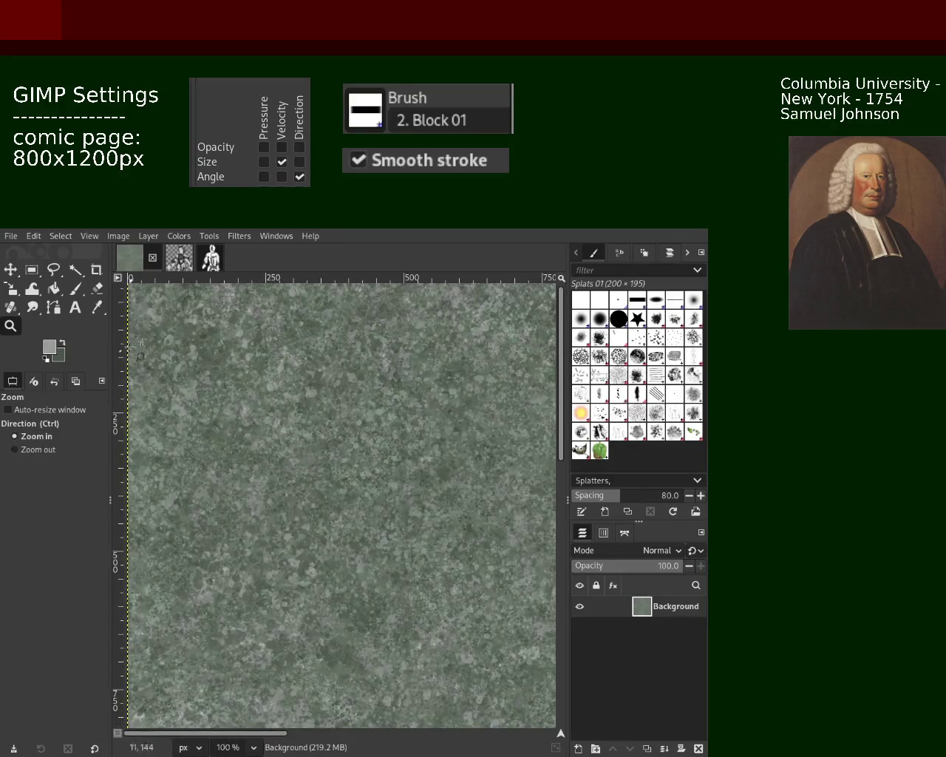
# Step: Dab a Splats 01 splat onto the texture centre, then zoom out to 33.3%
pyautogui.click(75, 288)
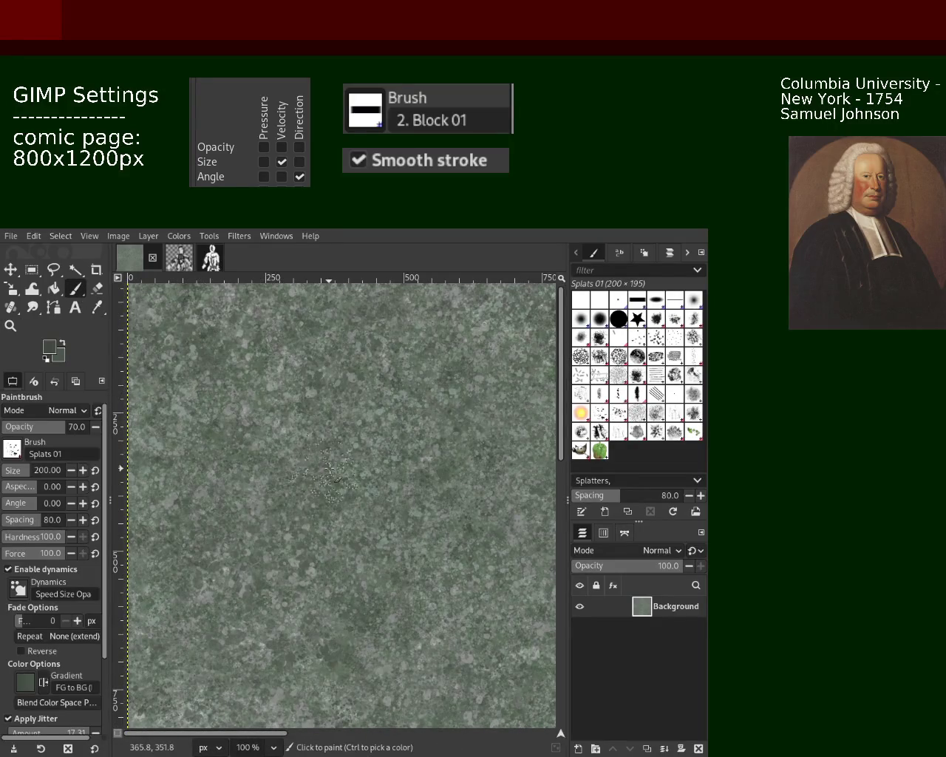
pyautogui.click(311, 523)
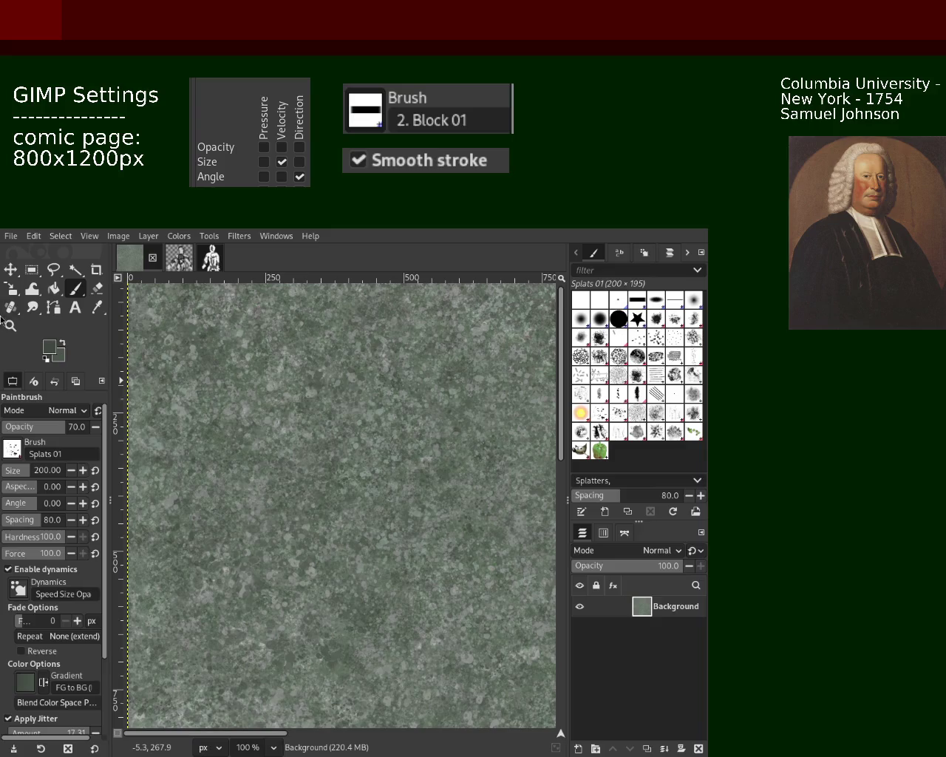
pyautogui.press('z')
pyautogui.keyDown('ctrl'); pyautogui.click(409, 510); pyautogui.keyUp('ctrl')
pyautogui.keyDown('ctrl'); pyautogui.click(409, 511); pyautogui.keyUp('ctrl')
# Step: Scroll around the zoomed-out texture to inspect its edges for seams
pyautogui.keyDown('ctrl'); pyautogui.scroll(5, 409, 511); pyautogui.keyUp('ctrl')
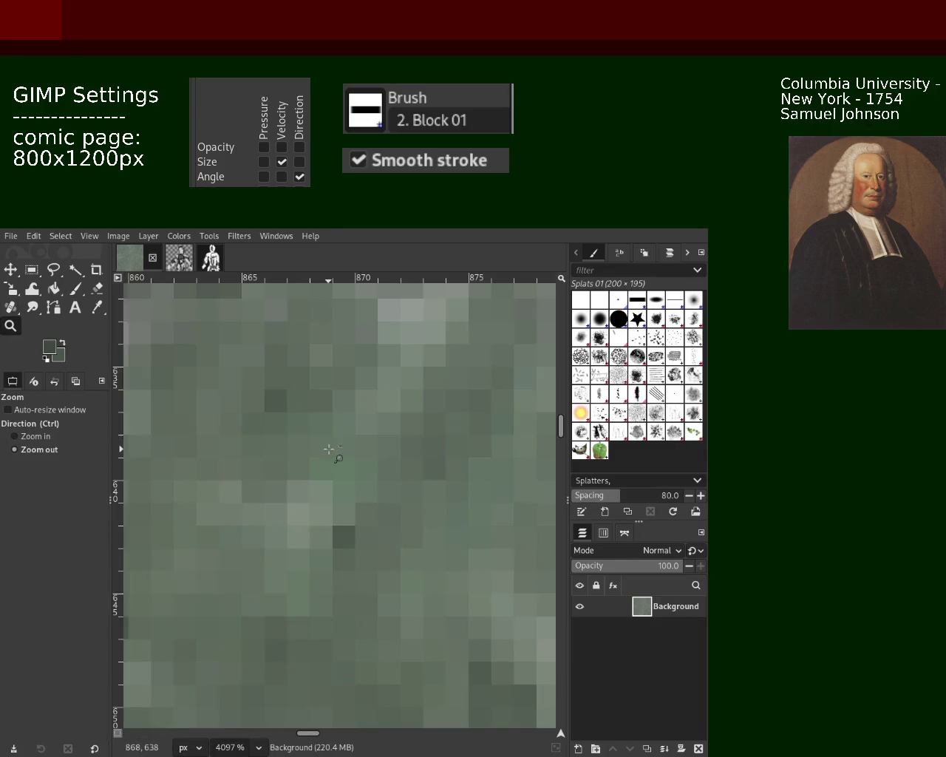
pyautogui.keyDown('ctrl'); pyautogui.scroll(-3, 330, 448); pyautogui.keyUp('ctrl')
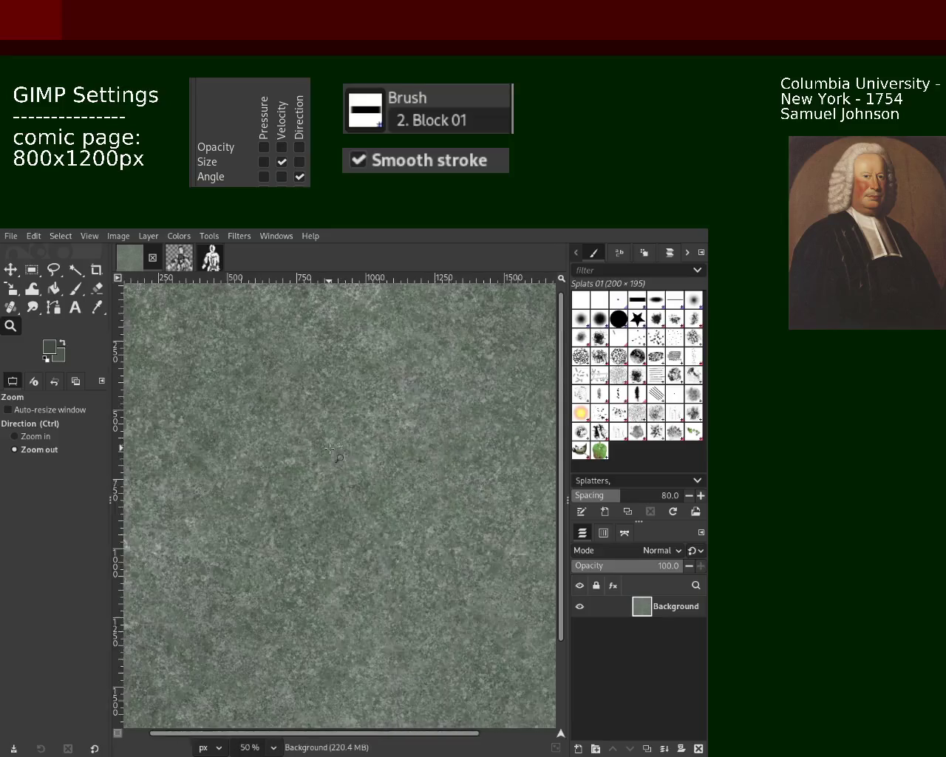
pyautogui.keyDown('ctrl'); pyautogui.scroll(1, 363, 473); pyautogui.keyUp('ctrl')
pyautogui.keyDown('ctrl'); pyautogui.scroll(-1, 401, 495); pyautogui.keyUp('ctrl')
pyautogui.keyDown('ctrl'); pyautogui.scroll(-1, 401, 495); pyautogui.keyUp('ctrl')
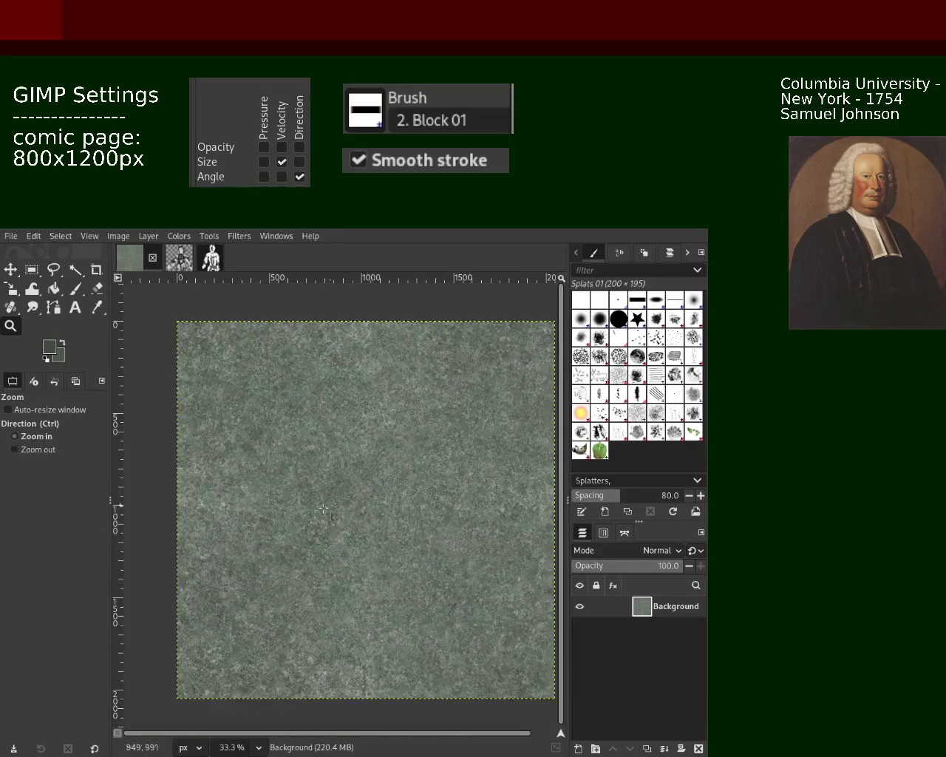
pyautogui.keyDown('ctrl'); pyautogui.scroll(2, 331, 510); pyautogui.keyUp('ctrl')
pyautogui.keyDown('ctrl'); pyautogui.scroll(1, 347, 517); pyautogui.keyUp('ctrl')
pyautogui.keyDown('ctrl'); pyautogui.scroll(1, 299, 481); pyautogui.keyUp('ctrl')
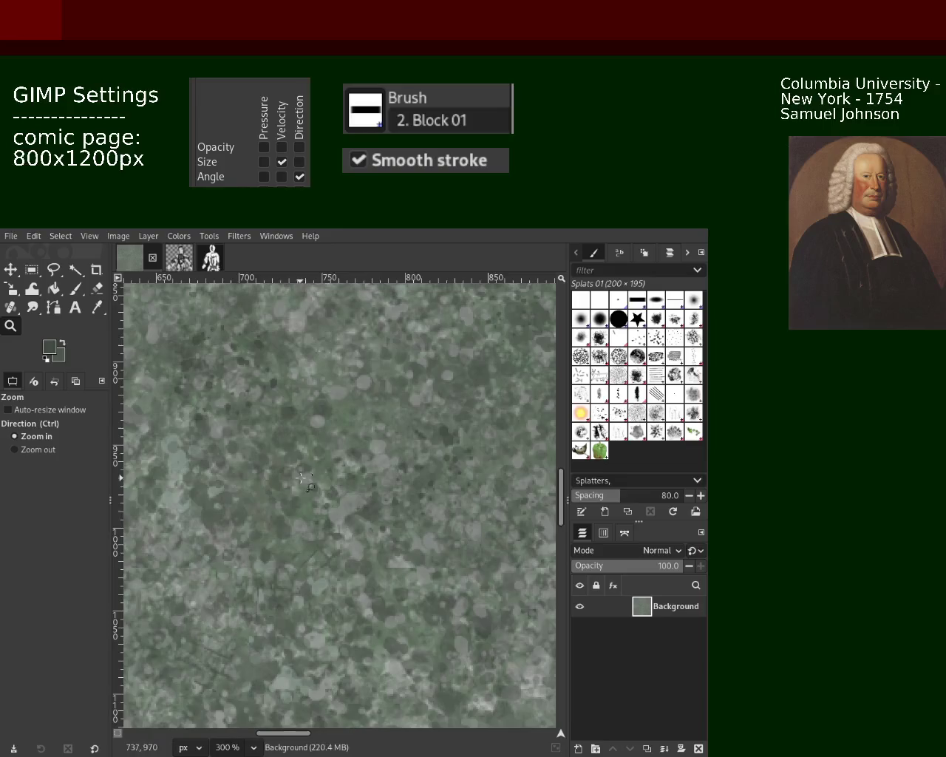
pyautogui.keyDown('ctrl'); pyautogui.scroll(1, 299, 480); pyautogui.keyUp('ctrl')
pyautogui.keyDown('ctrl'); pyautogui.scroll(-1, 298, 480); pyautogui.keyUp('ctrl')
# Step: Stamp Texture Hose 02 onto the stone, then paint size-228 strokes across the upper middle and right
pyautogui.click(599, 431)
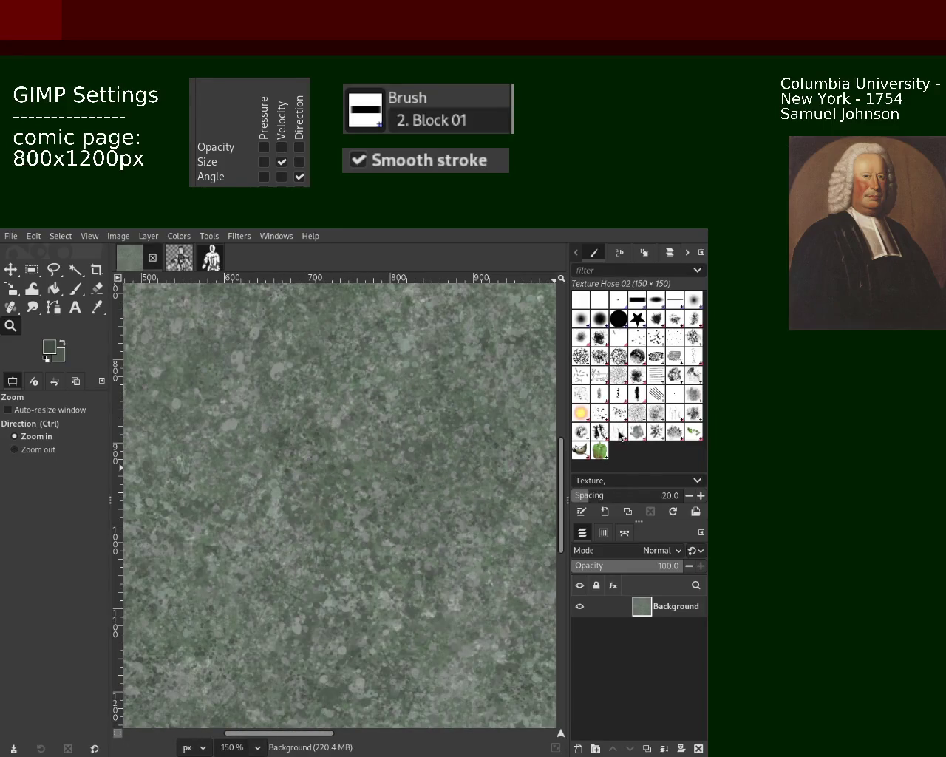
pyautogui.keyDown('ctrl'); pyautogui.scroll(1, 440, 502); pyautogui.keyUp('ctrl')
pyautogui.click(75, 290)
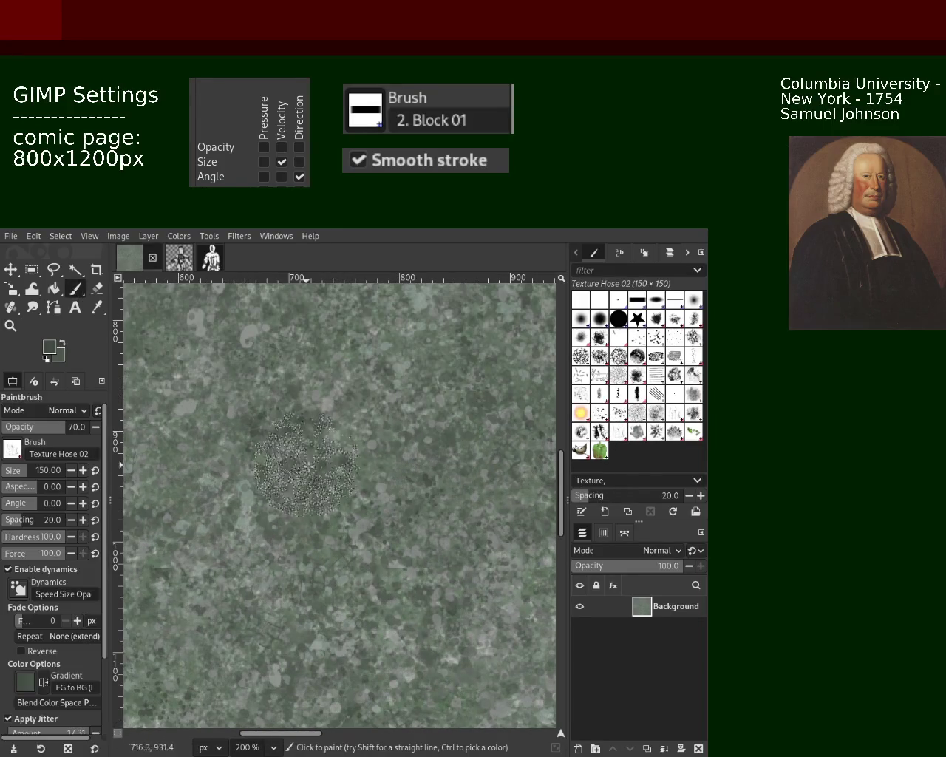
pyautogui.click(319, 458)
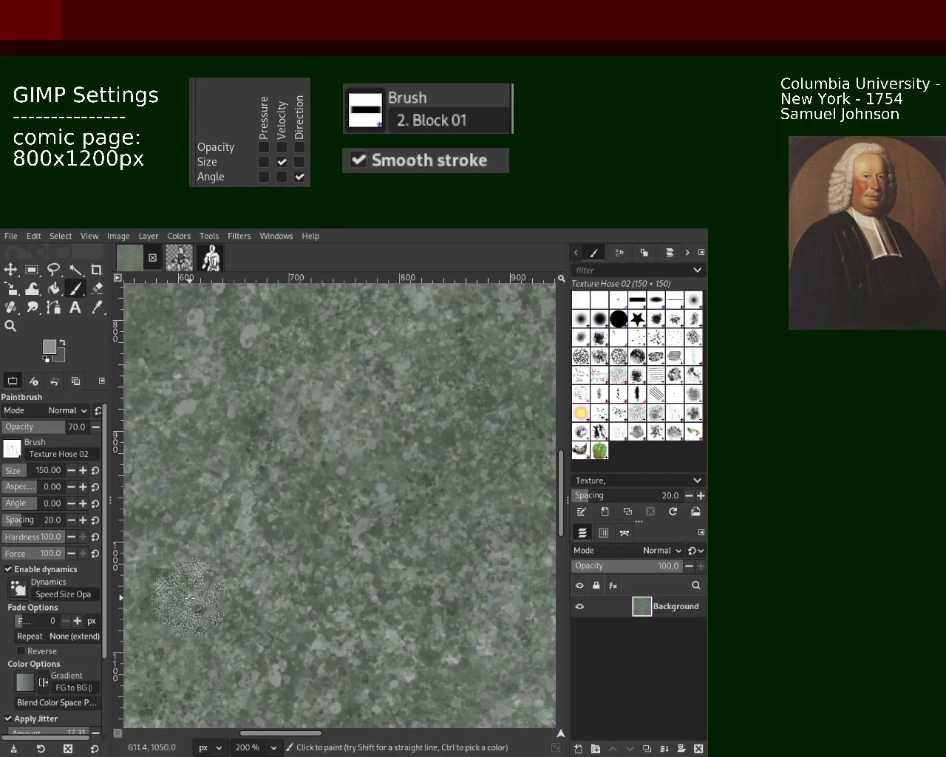
pyautogui.moveTo(30, 470); pyautogui.dragTo(44, 470)
pyautogui.moveTo(281, 422)
pyautogui.mouseDown()
pyautogui.moveTo(299, 631)
pyautogui.moveTo(439, 617)
pyautogui.moveTo(508, 391)
pyautogui.mouseUp()
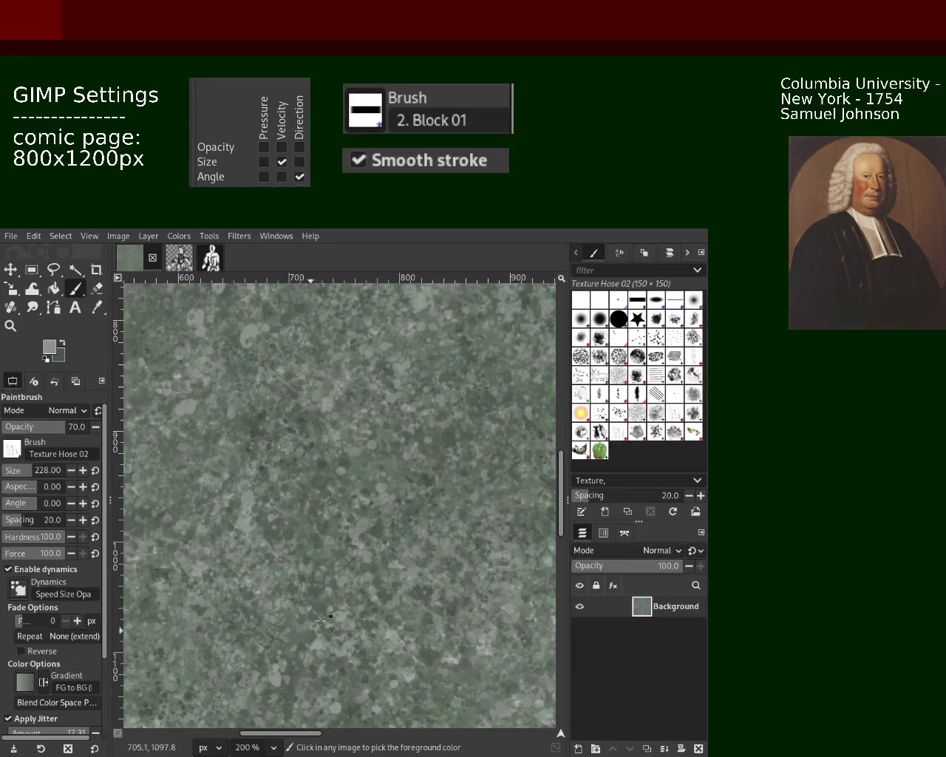
pyautogui.moveTo(509, 392); pyautogui.dragTo(311, 665)
# Step: Check the strokes at 200%, 100% and 66.7% zoom, then enlarge the GIMP window
pyautogui.click(11, 326)
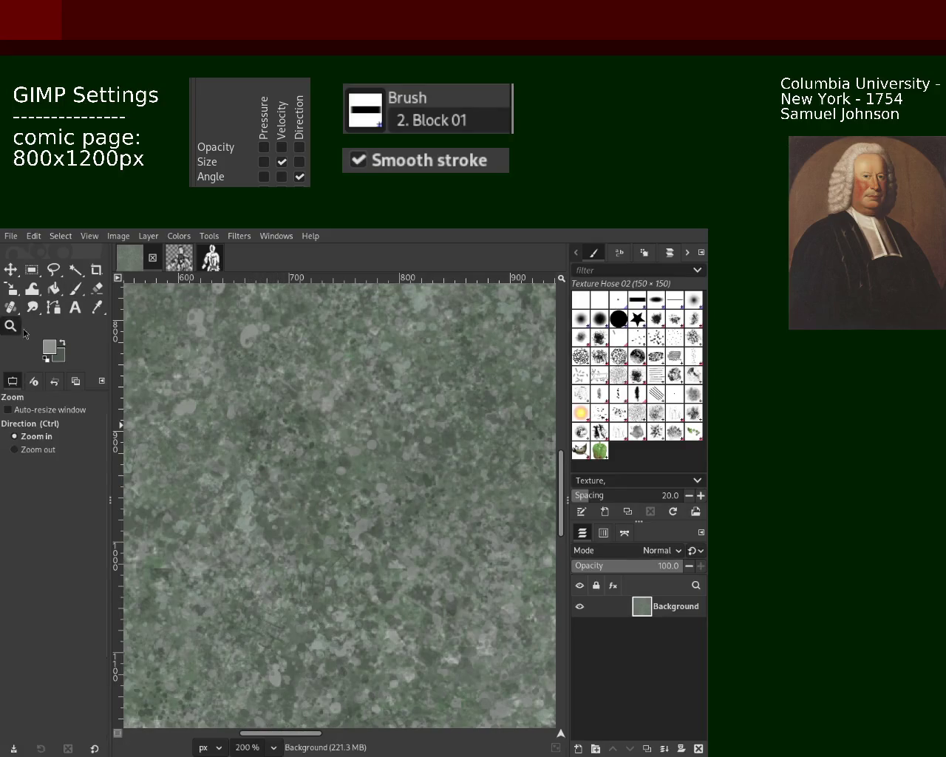
pyautogui.keyDown('ctrl'); pyautogui.click(497, 428); pyautogui.keyUp('ctrl')
pyautogui.keyDown('ctrl'); pyautogui.click(498, 428); pyautogui.keyUp('ctrl')
pyautogui.keyDown('ctrl'); pyautogui.click(498, 427); pyautogui.keyUp('ctrl')
pyautogui.keyDown('ctrl'); pyautogui.click(498, 427); pyautogui.keyUp('ctrl')
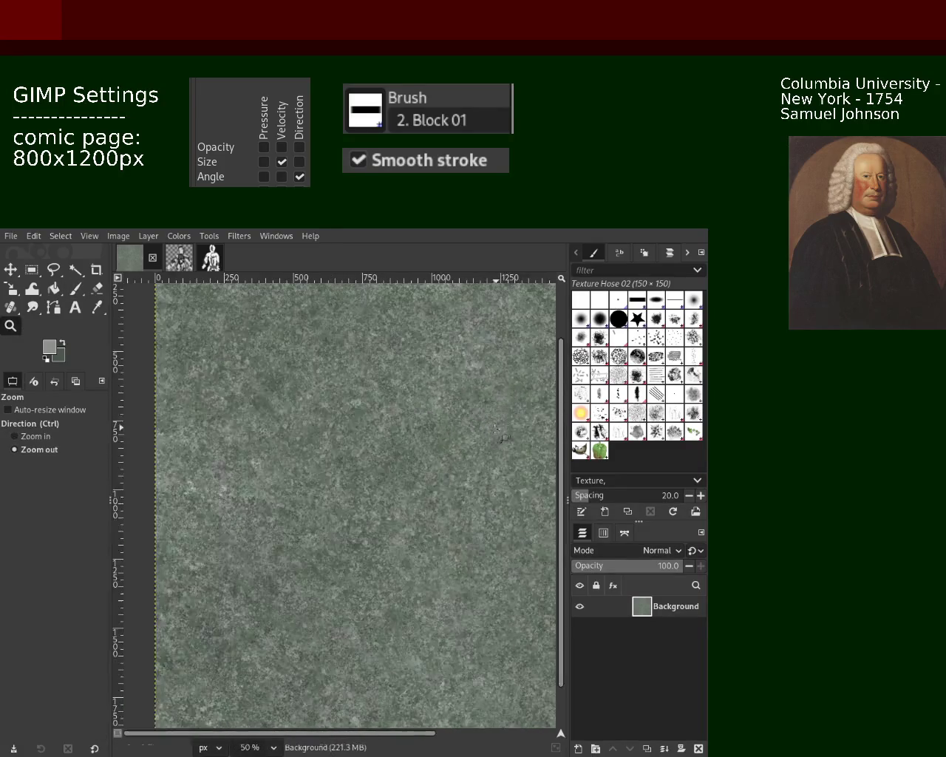
pyautogui.click(444, 440)
pyautogui.keyDown('ctrl'); pyautogui.click(412, 450); pyautogui.keyUp('ctrl')
pyautogui.click(412, 450)
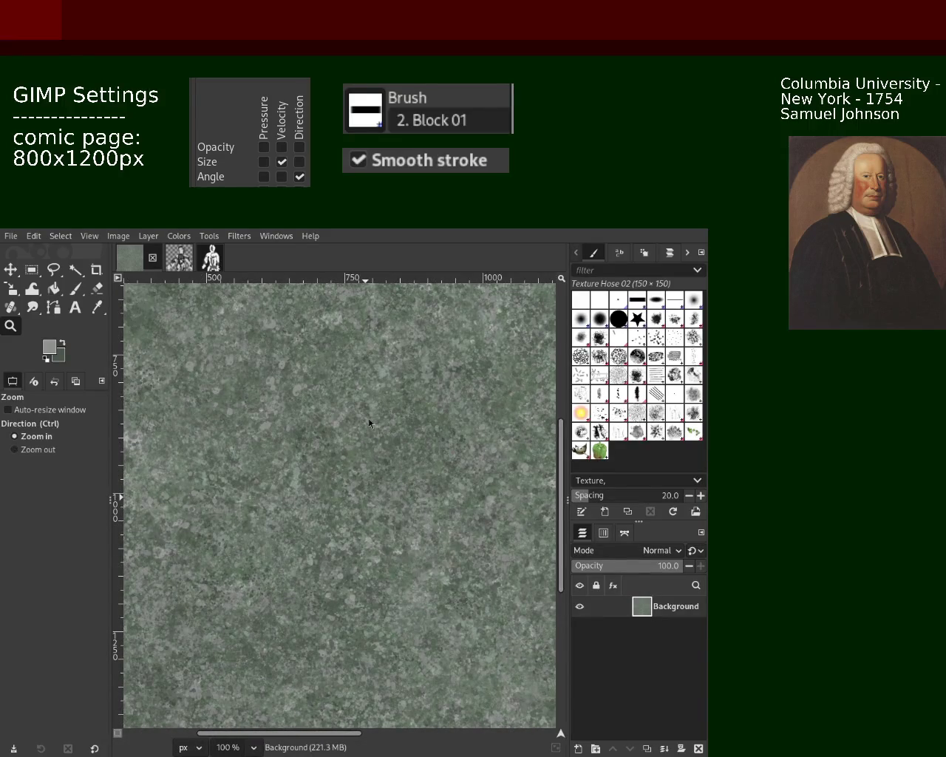
pyautogui.moveTo(456, 355); pyautogui.dragTo(502, 316)
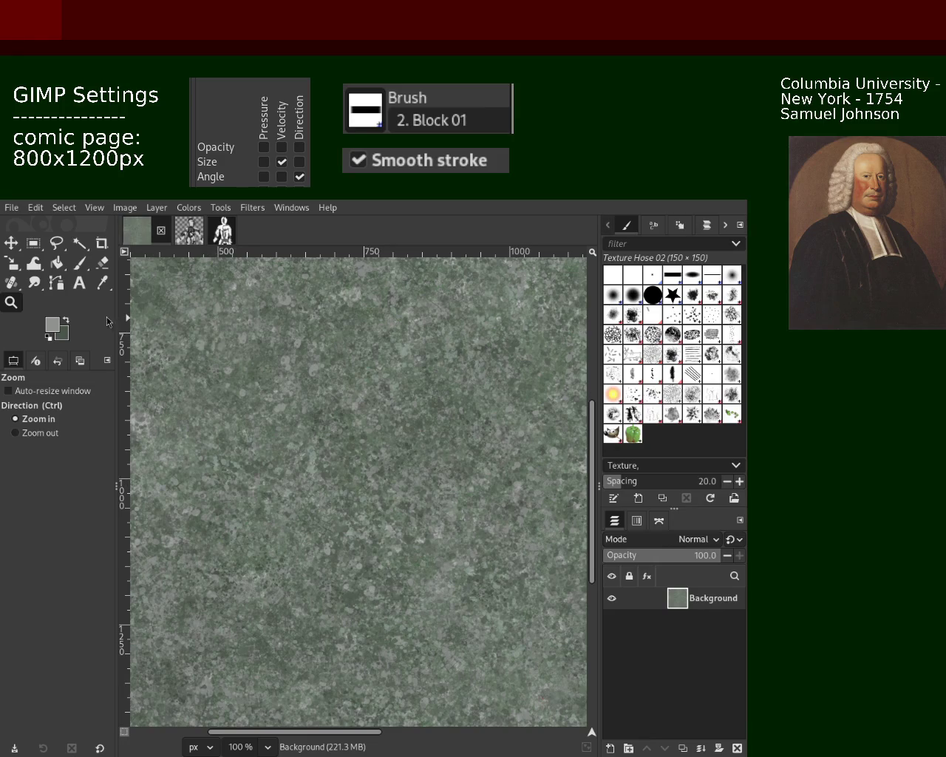
# Step: Choose the Paintbrush with the Splats 01 brush at size 200 and spacing 80
pyautogui.click(79, 262)
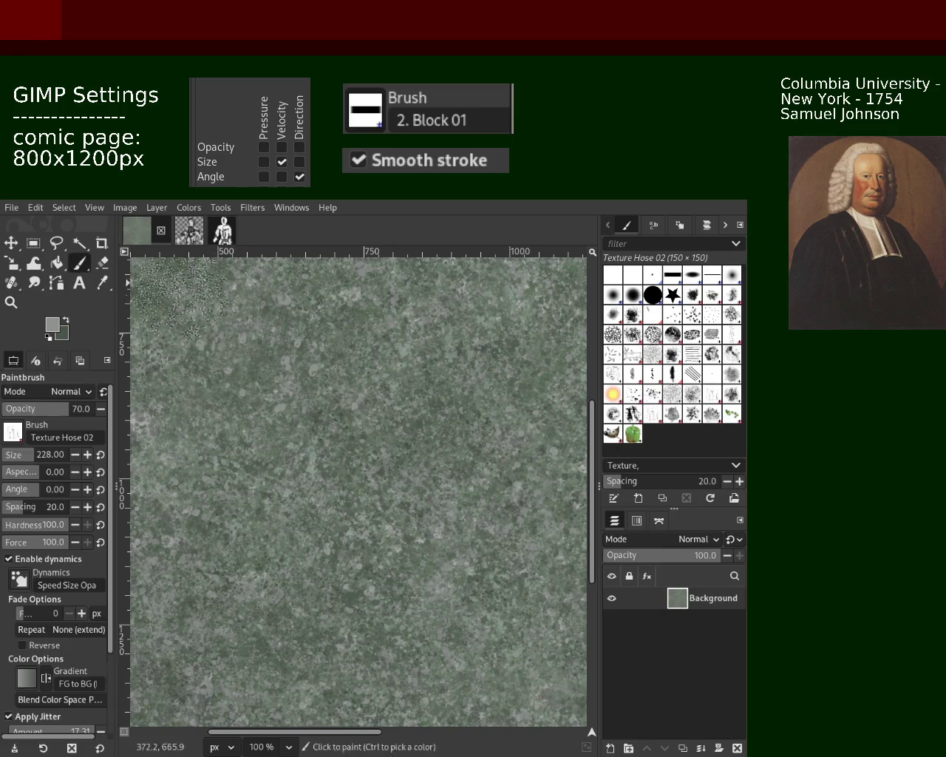
pyautogui.click(630, 392)
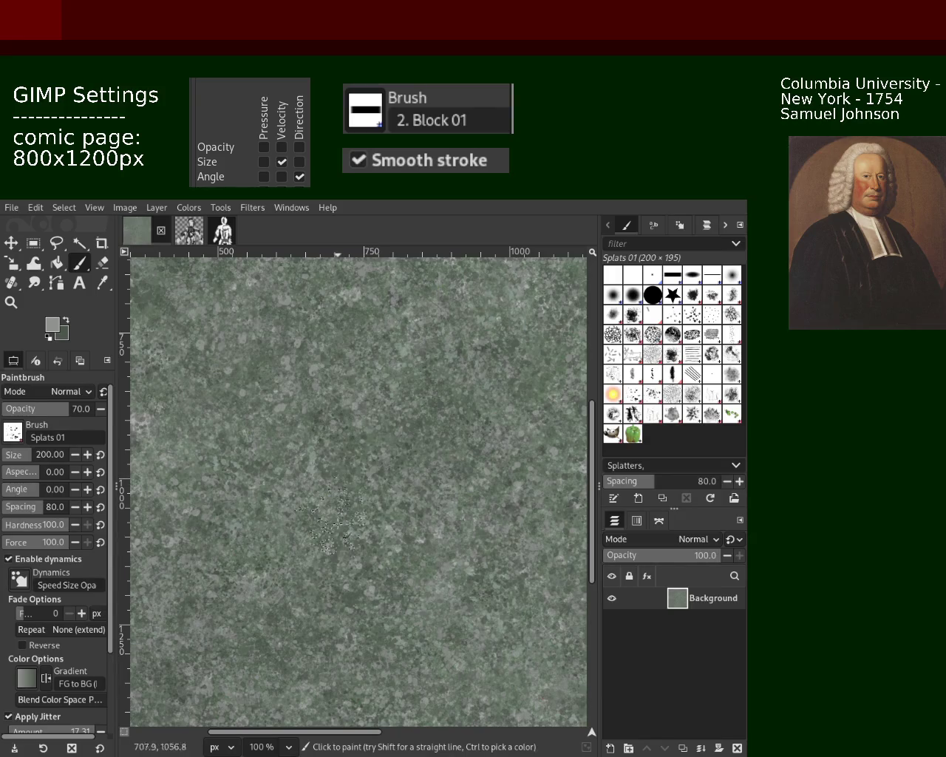
# Step: Switch to the Zoom tool with the Z shortcut
pyautogui.press('z')
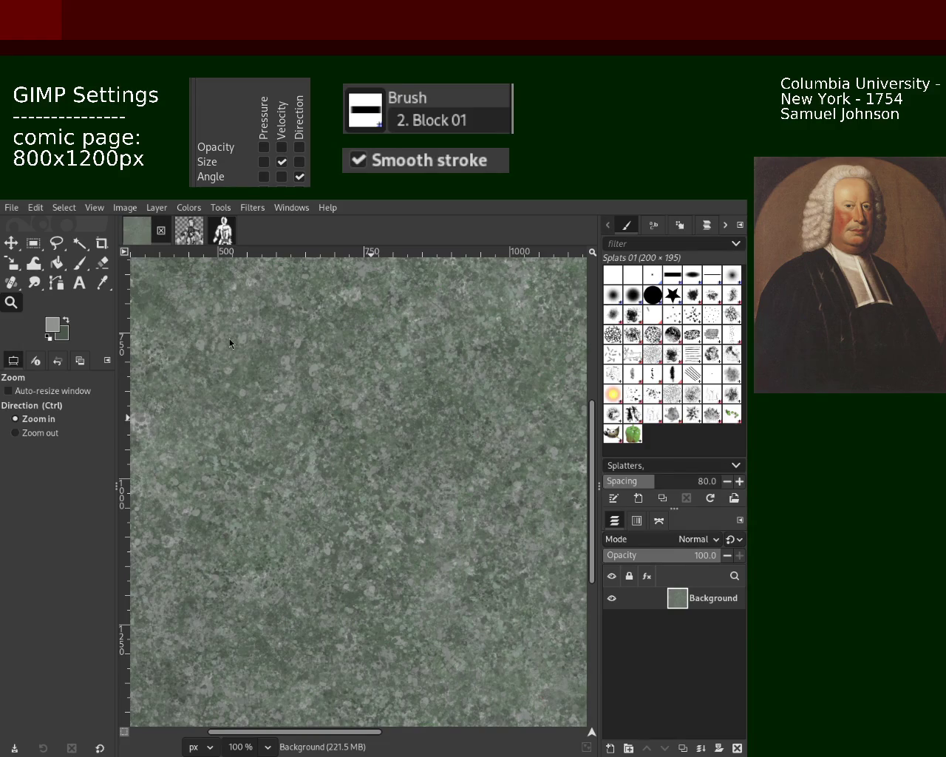
# Step: Sample a green from the stone texture and dab a first Splats 01 mark
pyautogui.scroll(-3, 303, 386)
pyautogui.scroll(2, 500, 421)
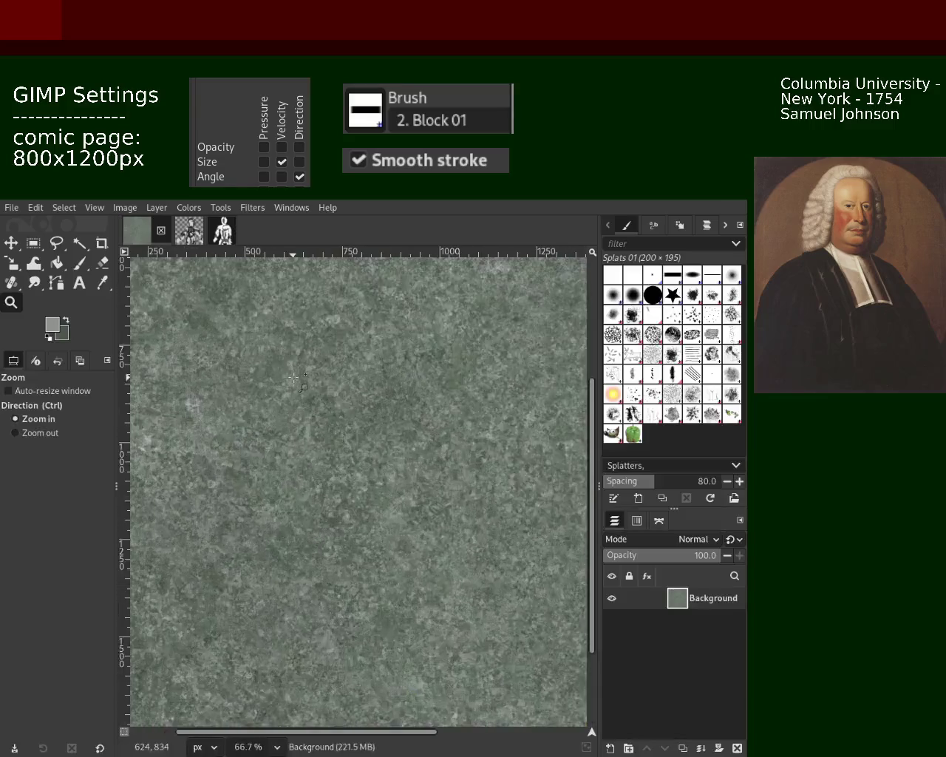
pyautogui.scroll(1, 500, 421)
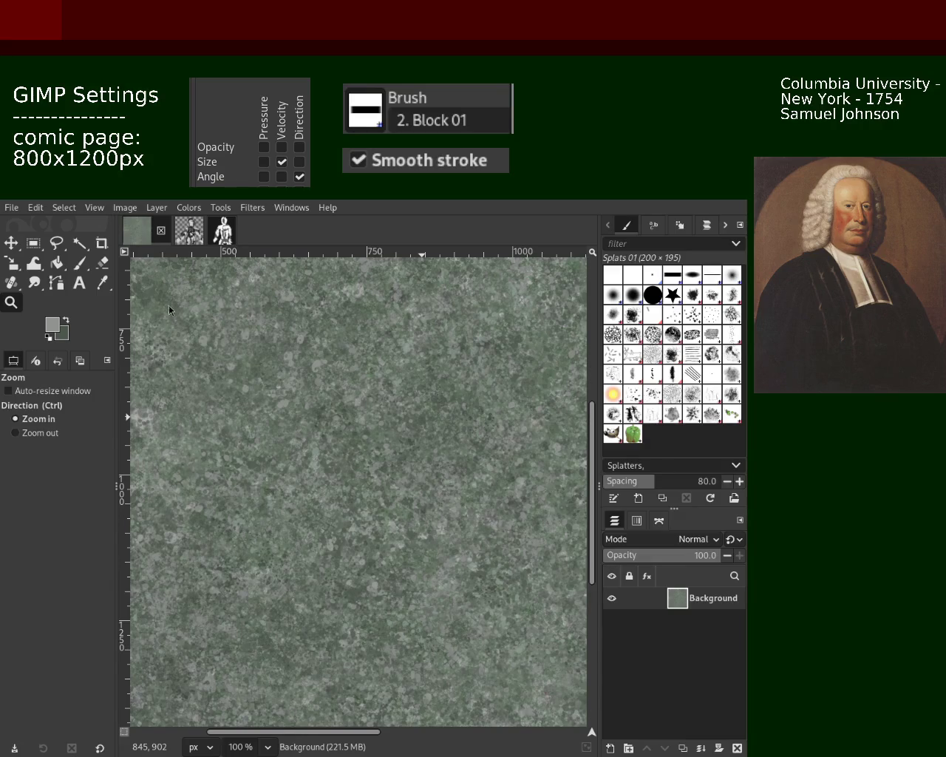
pyautogui.click(79, 263)
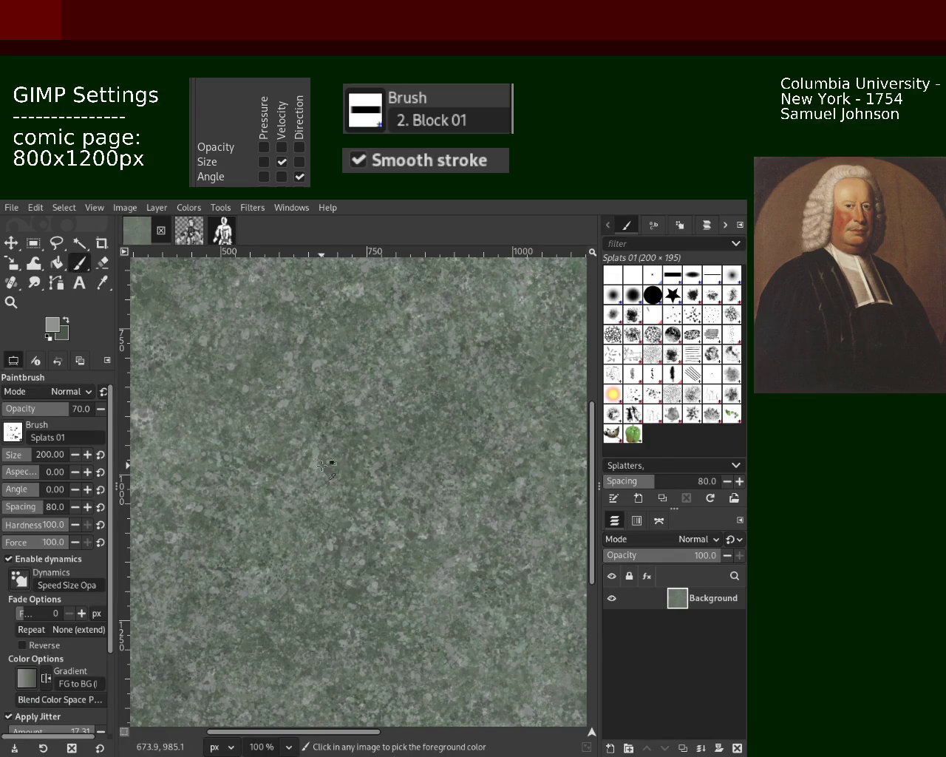
pyautogui.click(288, 446)
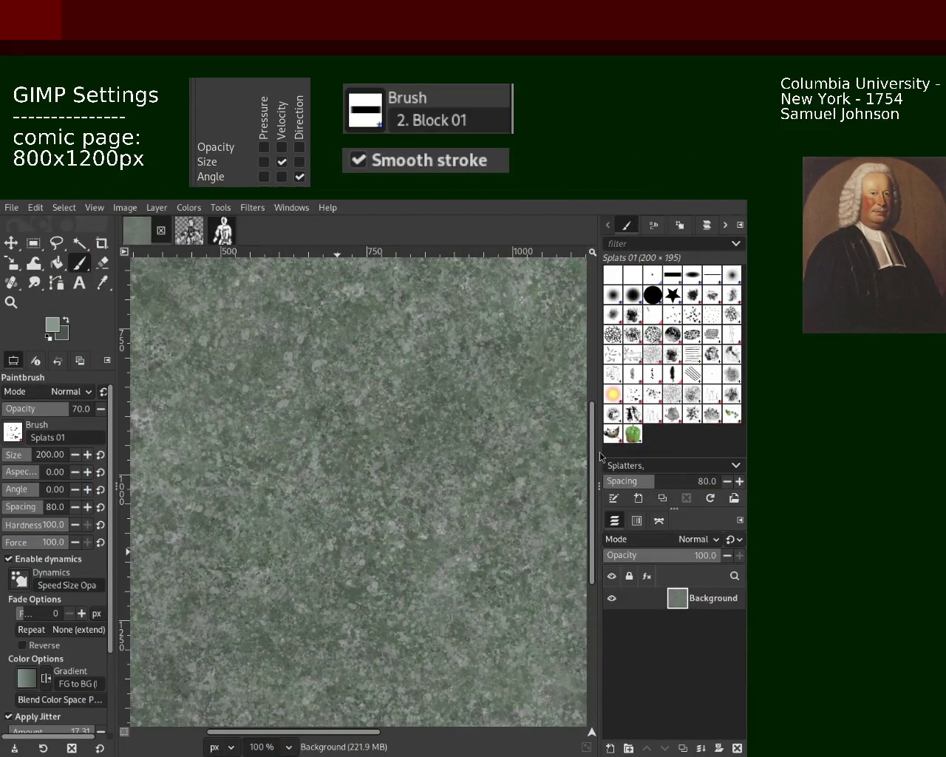
# Step: Zoom out to the whole image, then back in to 150% on the texture
pyautogui.press('z')
pyautogui.keyDown('ctrl'); pyautogui.click(392, 378); pyautogui.keyUp('ctrl')
pyautogui.keyDown('ctrl'); pyautogui.click(392, 378); pyautogui.keyUp('ctrl')
pyautogui.keyDown('ctrl'); pyautogui.click(391, 378); pyautogui.keyUp('ctrl')
pyautogui.keyDown('ctrl'); pyautogui.click(392, 378); pyautogui.keyUp('ctrl')
pyautogui.click(392, 377)
pyautogui.click(392, 378)
pyautogui.keyDown('ctrl'); pyautogui.click(319, 448); pyautogui.keyUp('ctrl')
pyautogui.click(318, 448)
pyautogui.click(319, 449)
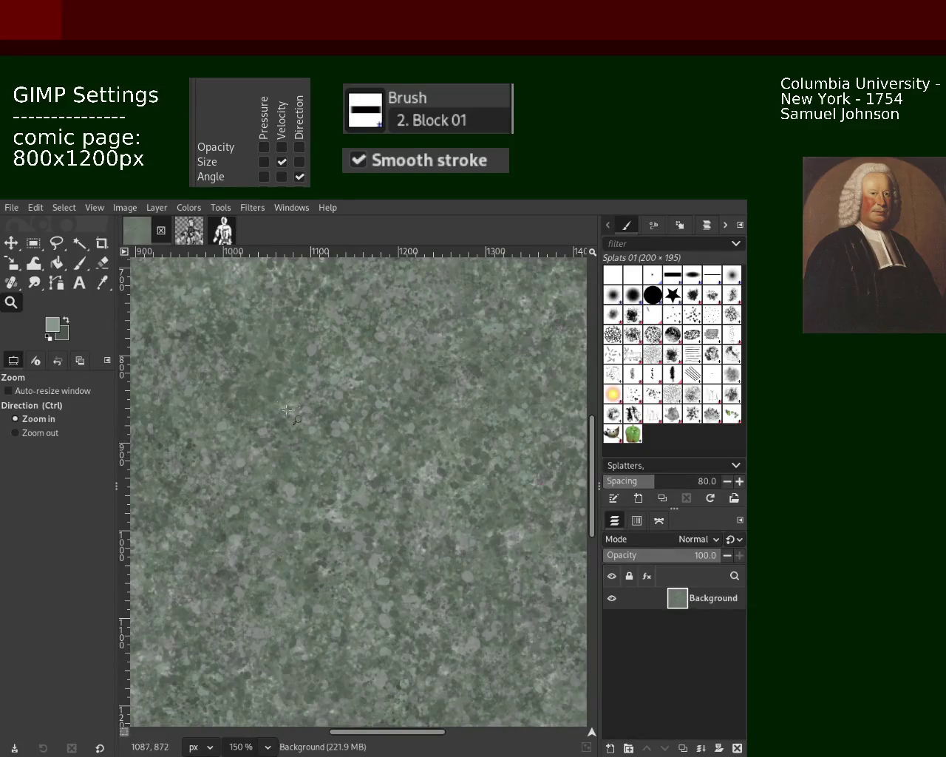
# Step: Sample two darker greens, stamp splats across the texture, and set a Healing source point
pyautogui.hotkey('shift', 'e')
pyautogui.click(79, 282)
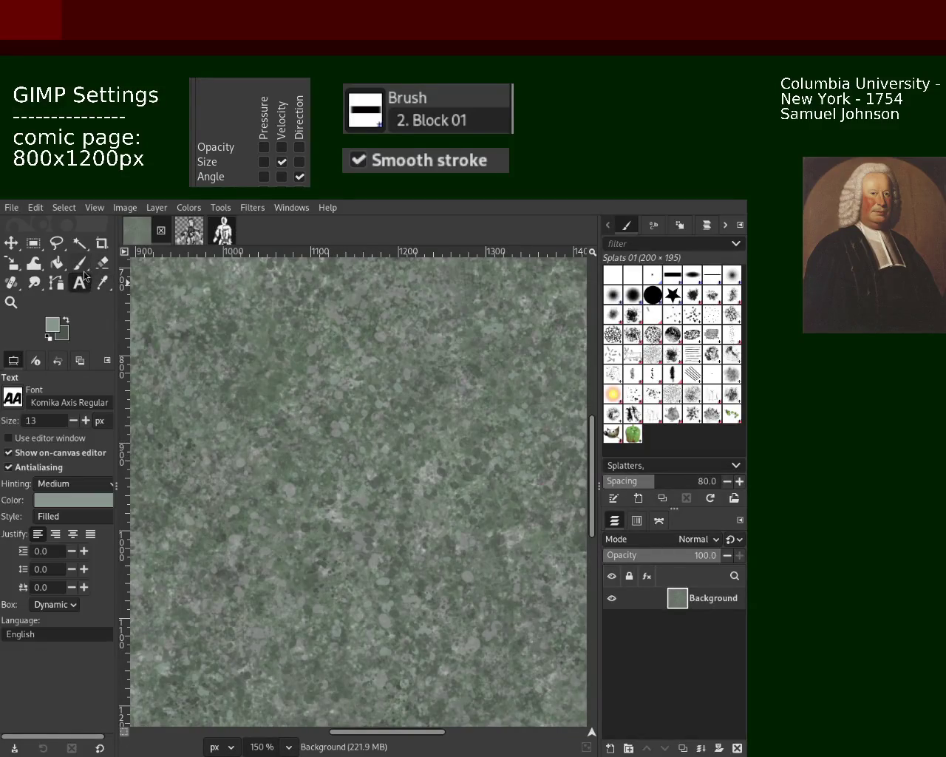
pyautogui.click(79, 263)
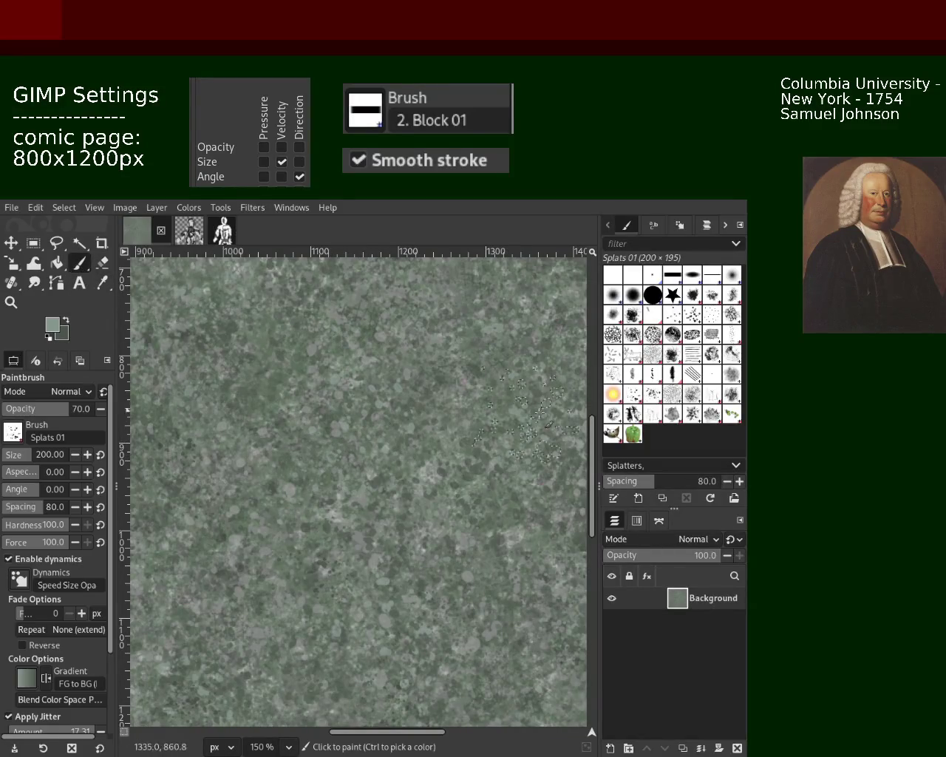
pyautogui.keyDown('ctrl'); pyautogui.click(325, 415); pyautogui.keyUp('ctrl')
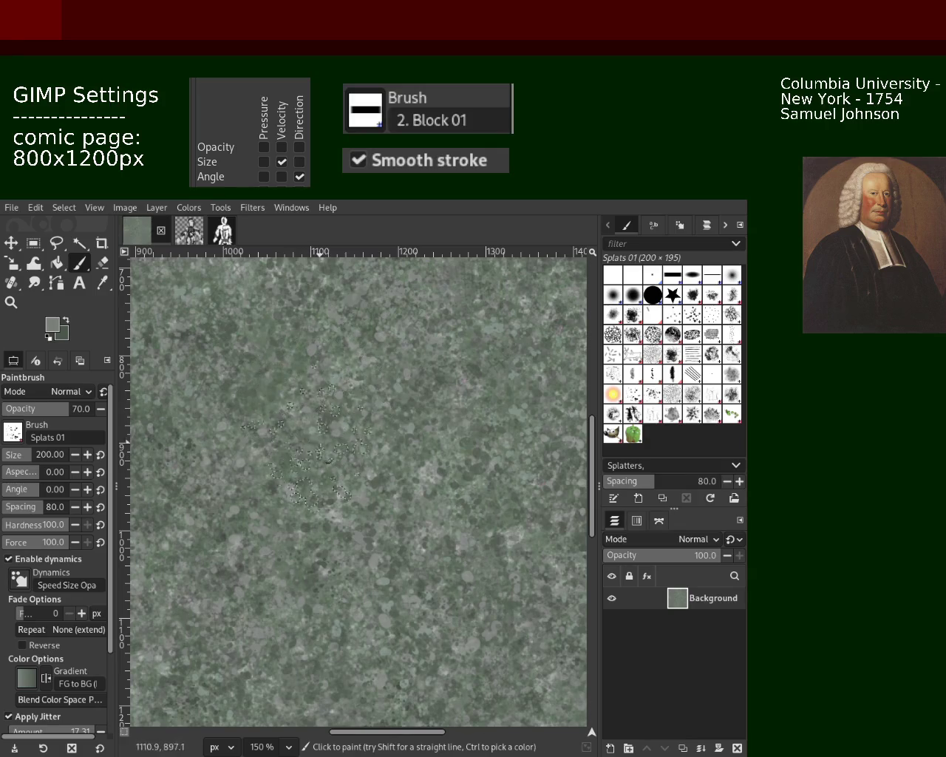
pyautogui.keyDown('ctrl'); pyautogui.click(228, 337); pyautogui.keyUp('ctrl')
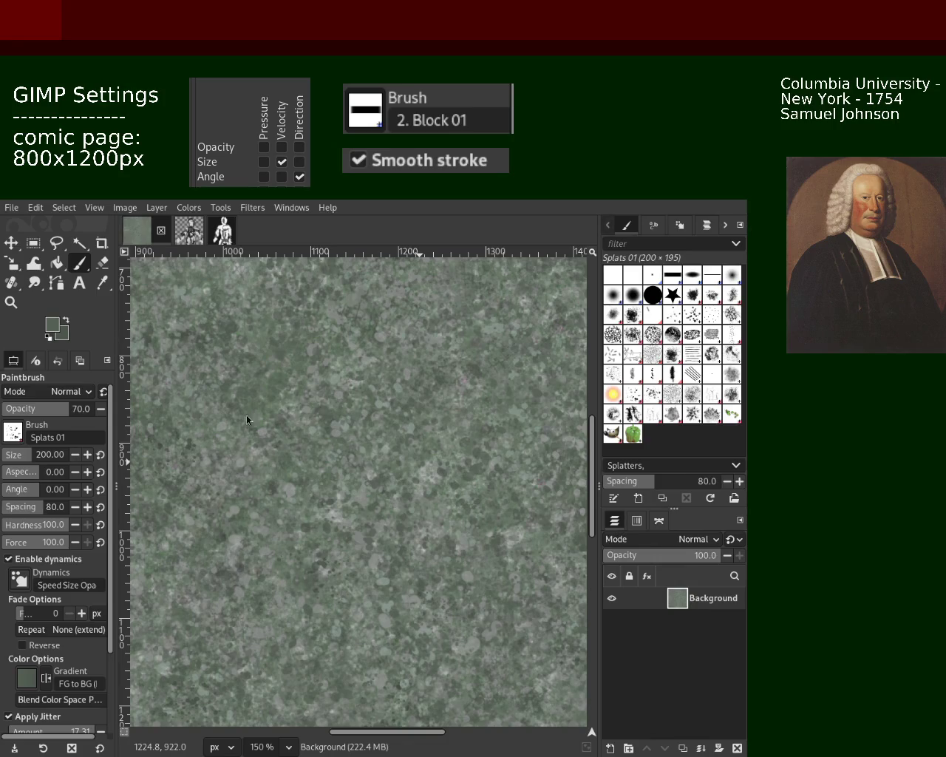
pyautogui.click(150, 376)
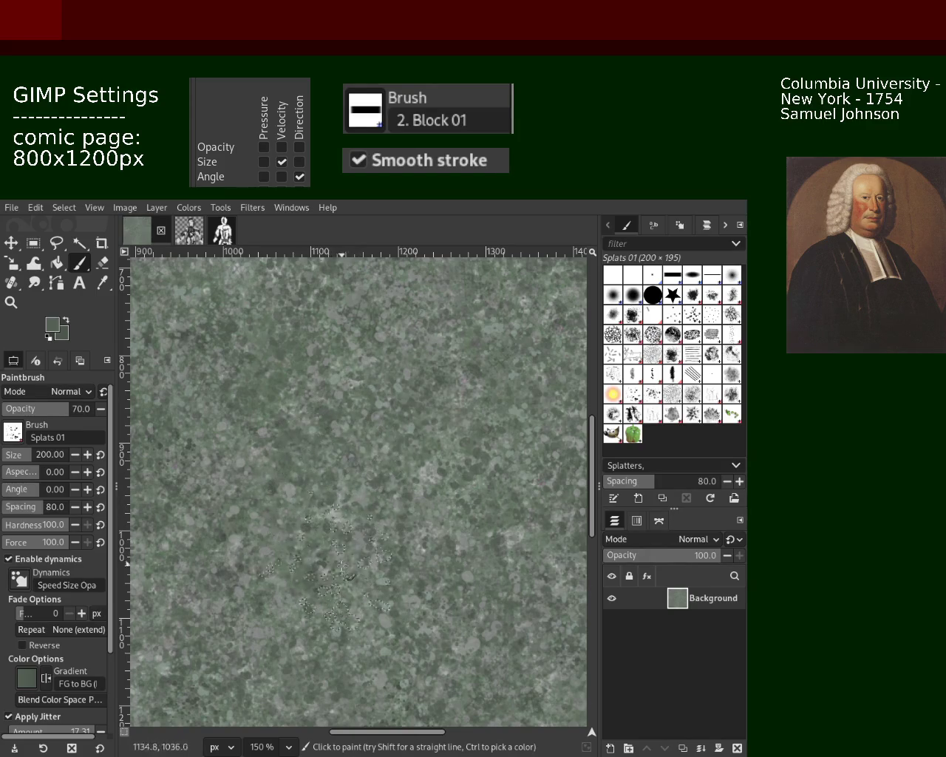
pyautogui.click(463, 391)
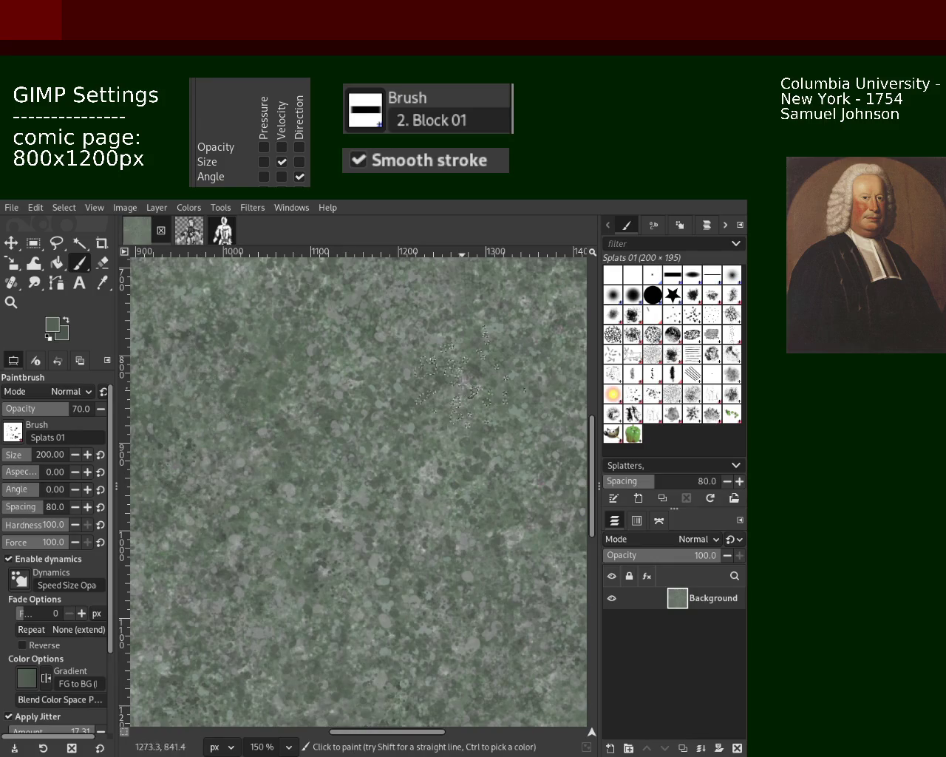
pyautogui.click(11, 282)
pyautogui.keyDown('ctrl'); pyautogui.click(328, 437); pyautogui.keyUp('ctrl')
# Step: Heal-clone splat marks across the lower middle, then zoom in closely on the texture
pyautogui.moveTo(246, 408); pyautogui.dragTo(271, 484)
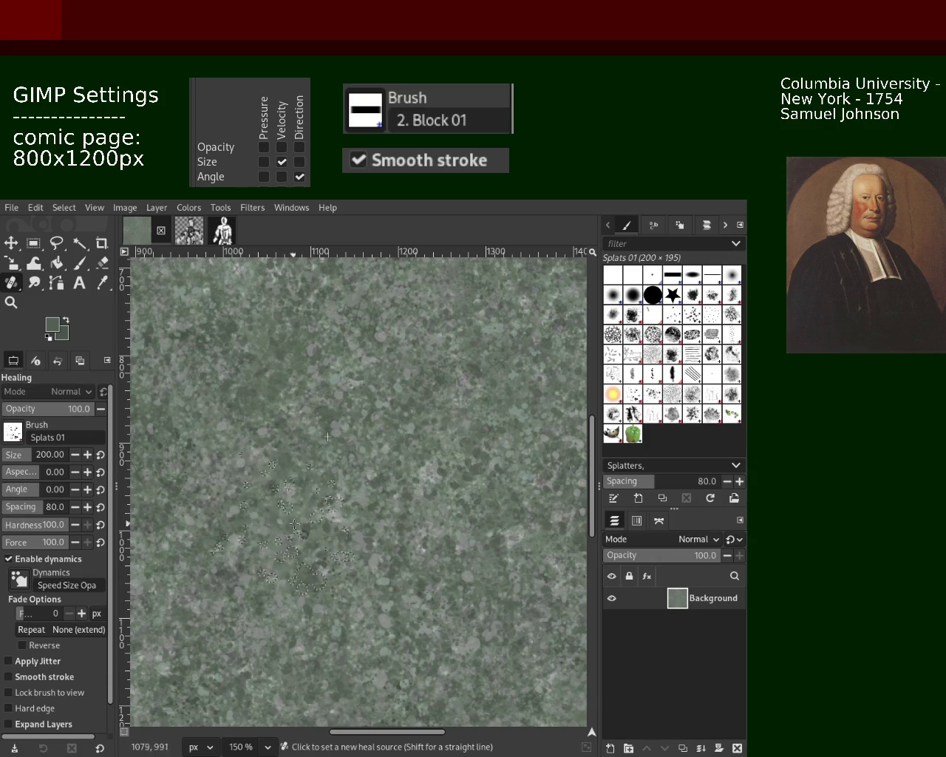
pyautogui.click(11, 302)
pyautogui.keyDown('ctrl'); pyautogui.click(337, 443); pyautogui.keyUp('ctrl')
pyautogui.keyDown('ctrl'); pyautogui.click(397, 429); pyautogui.keyUp('ctrl')
pyautogui.click(397, 429)
pyautogui.click(397, 429)
pyautogui.click(397, 429)
pyautogui.click(397, 428)
pyautogui.click(397, 428)
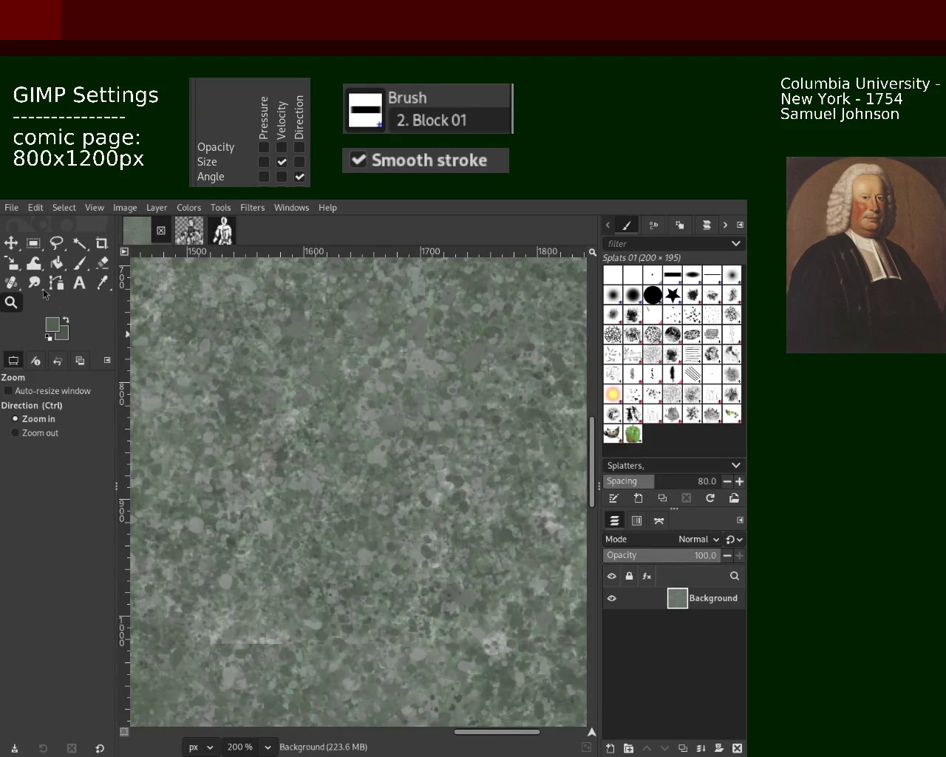
# Step: Zoom out to review the whole texture, then zoom back in to 150%
pyautogui.click(80, 265)
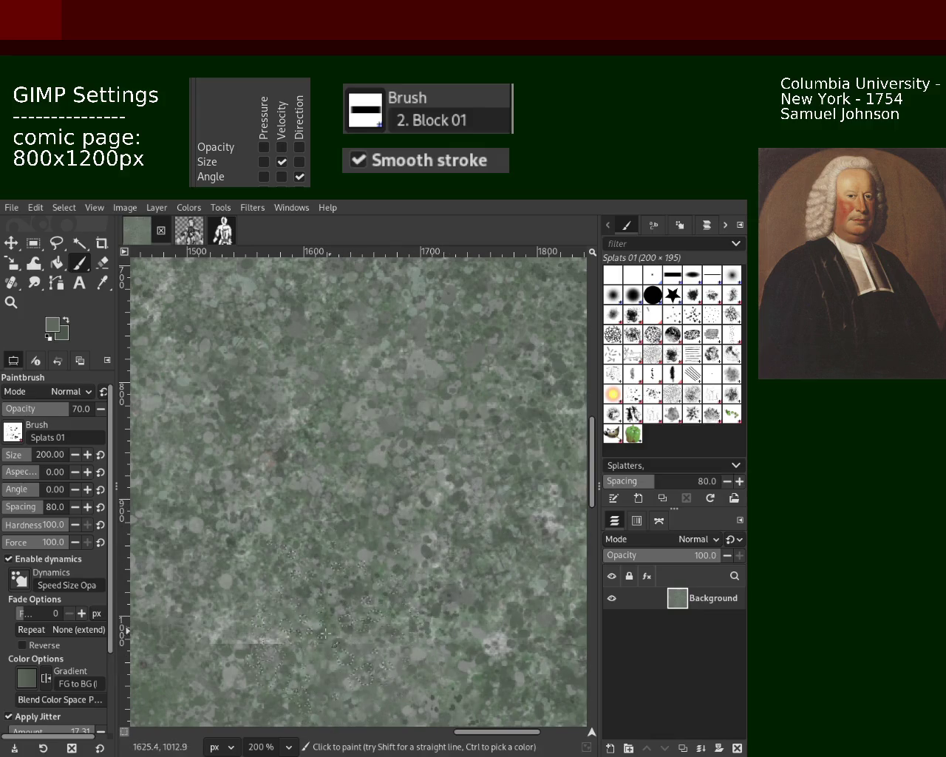
pyautogui.click(11, 302)
pyautogui.keyDown('ctrl'); pyautogui.click(420, 452); pyautogui.keyUp('ctrl')
pyautogui.keyDown('ctrl'); pyautogui.click(420, 452); pyautogui.keyUp('ctrl')
pyautogui.keyDown('ctrl'); pyautogui.click(420, 452); pyautogui.keyUp('ctrl')
pyautogui.keyDown('ctrl'); pyautogui.click(420, 452); pyautogui.keyUp('ctrl')
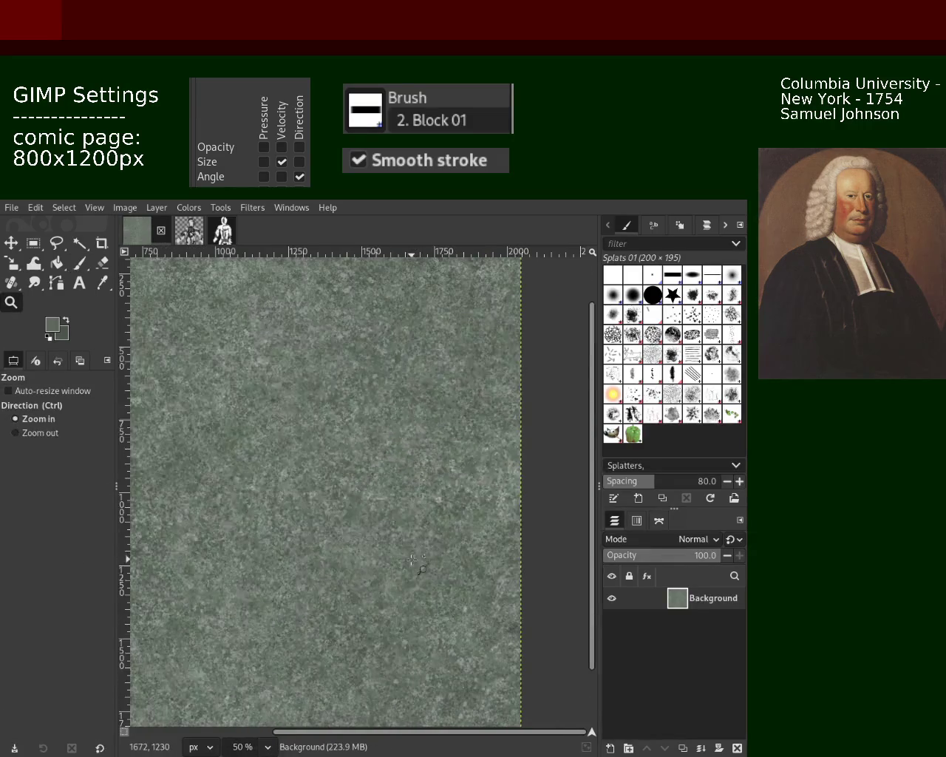
pyautogui.click(490, 545)
pyautogui.click(490, 544)
pyautogui.click(491, 544)
pyautogui.keyDown('ctrl'); pyautogui.click(491, 544); pyautogui.keyUp('ctrl')
pyautogui.keyDown('ctrl'); pyautogui.click(484, 536); pyautogui.keyUp('ctrl')
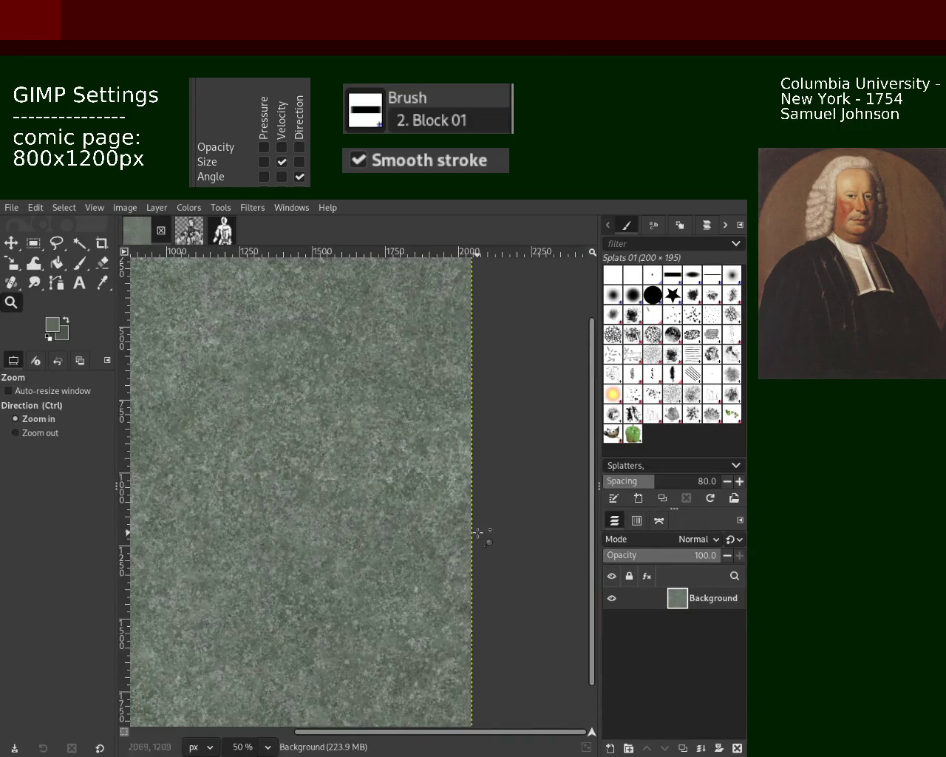
pyautogui.click(482, 532)
pyautogui.click(417, 505)
pyautogui.click(417, 505)
pyautogui.keyDown('ctrl'); pyautogui.click(416, 506); pyautogui.keyUp('ctrl')
pyautogui.keyDown('ctrl'); pyautogui.click(415, 506); pyautogui.keyUp('ctrl')
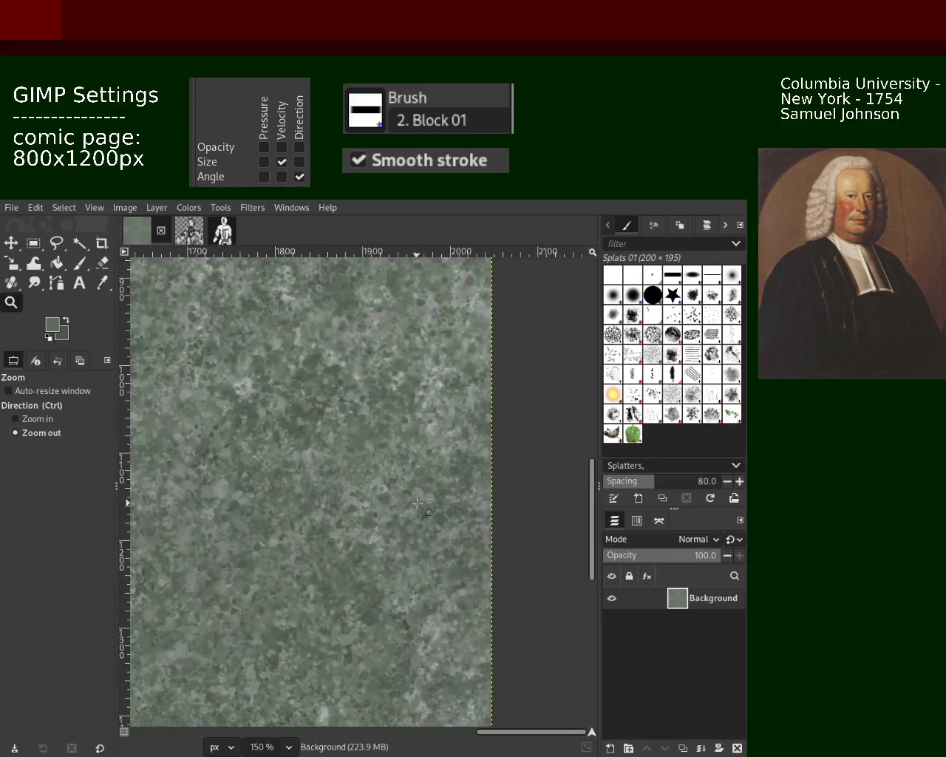
pyautogui.keyDown('ctrl'); pyautogui.click(414, 507); pyautogui.keyUp('ctrl')
pyautogui.keyDown('ctrl'); pyautogui.click(412, 506); pyautogui.keyUp('ctrl')
pyautogui.click(419, 470)
pyautogui.click(419, 471)
pyautogui.click(419, 470)
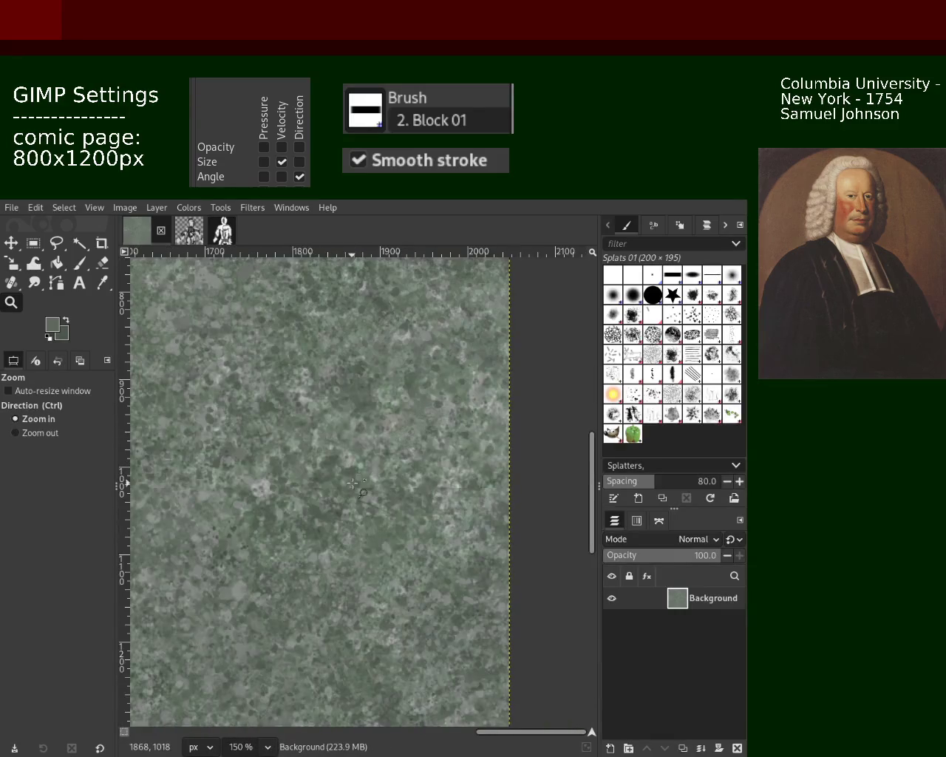
# Step: Dab splats, shrink the brush to size 158, and splatter the lower-left area
pyautogui.click(79, 262)
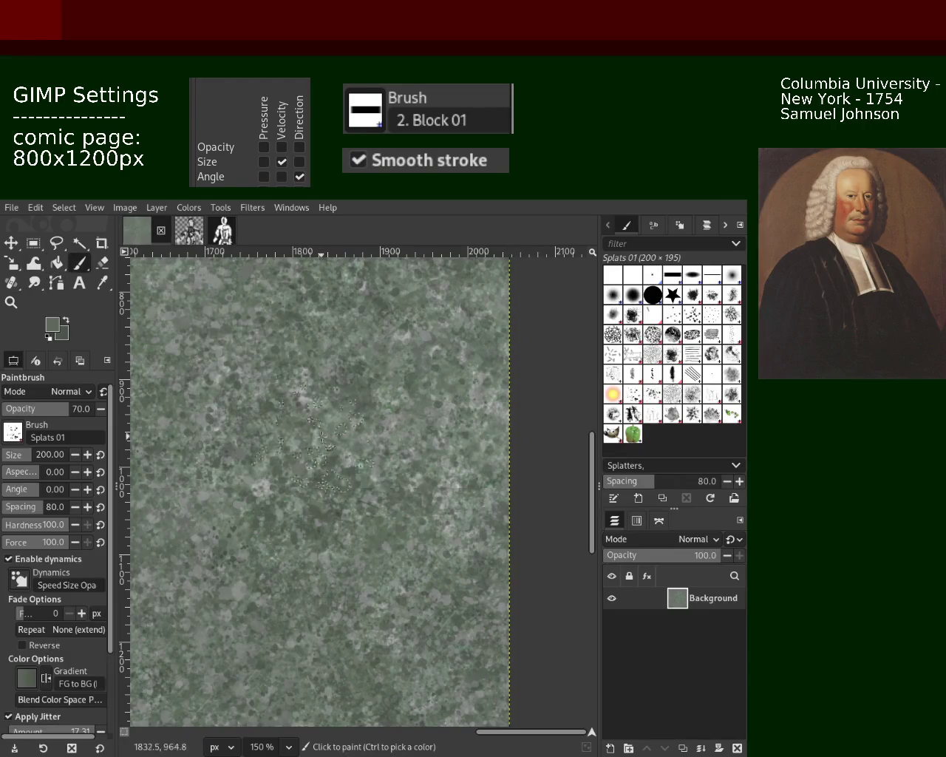
pyautogui.click(384, 484)
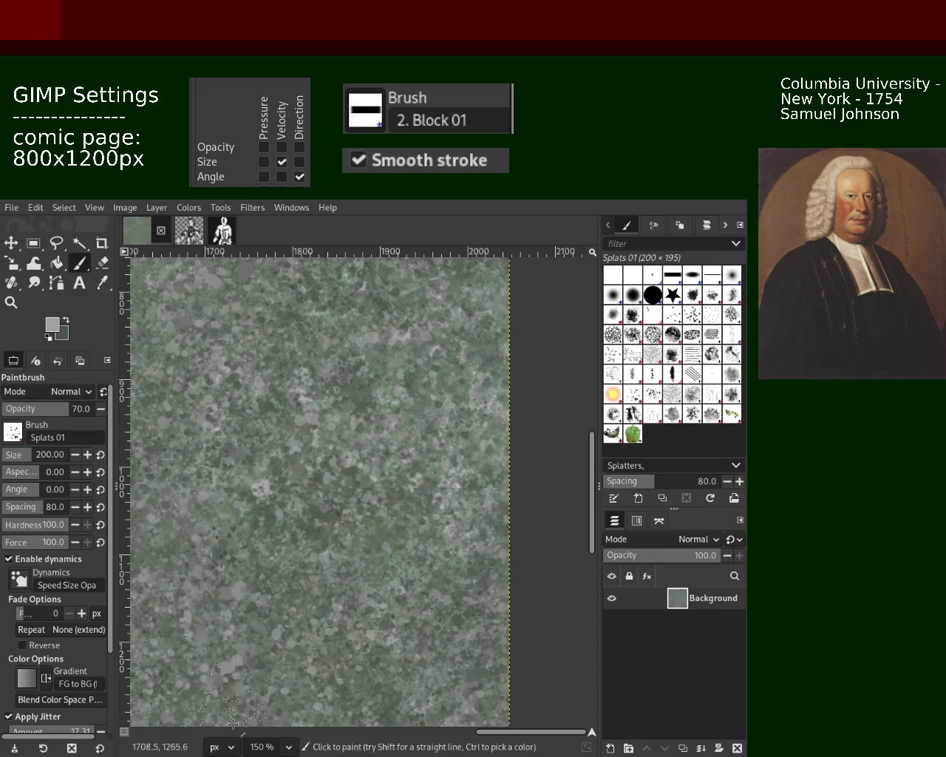
pyautogui.press('ctrl')
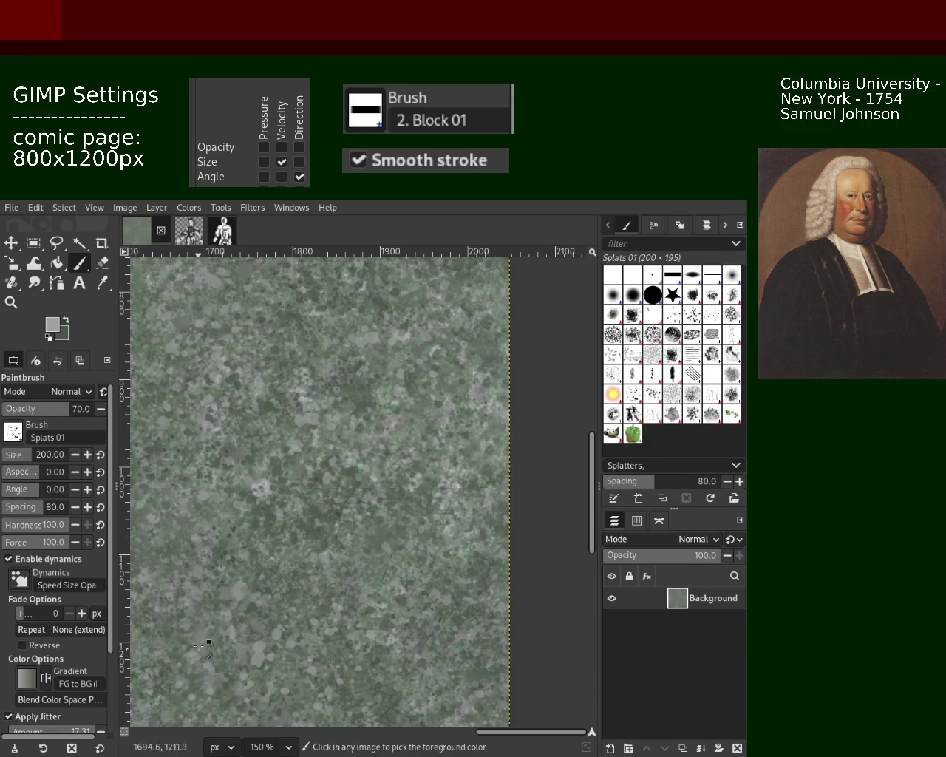
pyautogui.press('[')
pyautogui.press('[')
pyautogui.press('[')
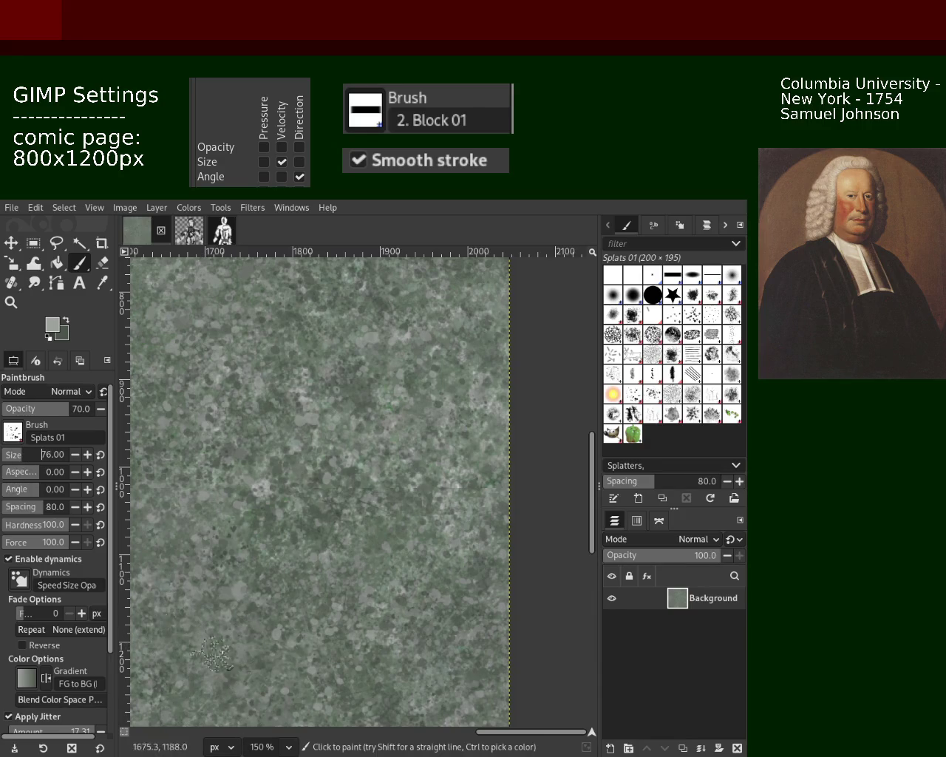
pyautogui.click(14, 455)
pyautogui.write('158')
pyautogui.moveTo(163, 650); pyautogui.dragTo(208, 669)
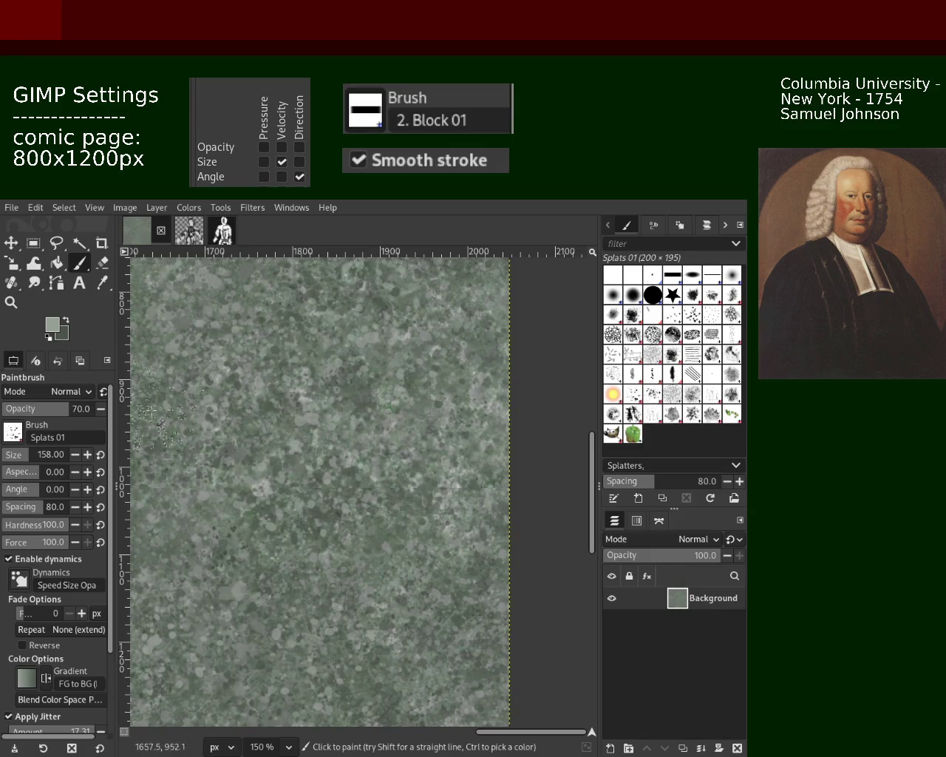
pyautogui.click(12, 301)
# Step: At 100% zoom, pick a slightly darker green and dab light splats near the middle
pyautogui.keyDown('ctrl'); pyautogui.click(260, 470); pyautogui.keyUp('ctrl')
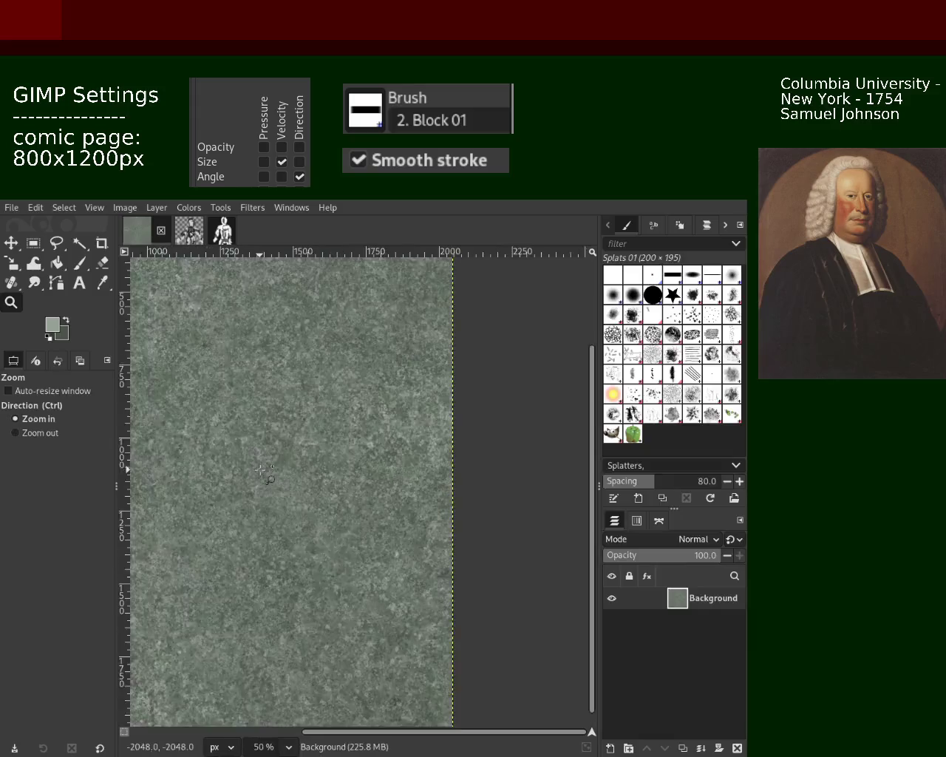
pyautogui.click(260, 469)
pyautogui.press('p')
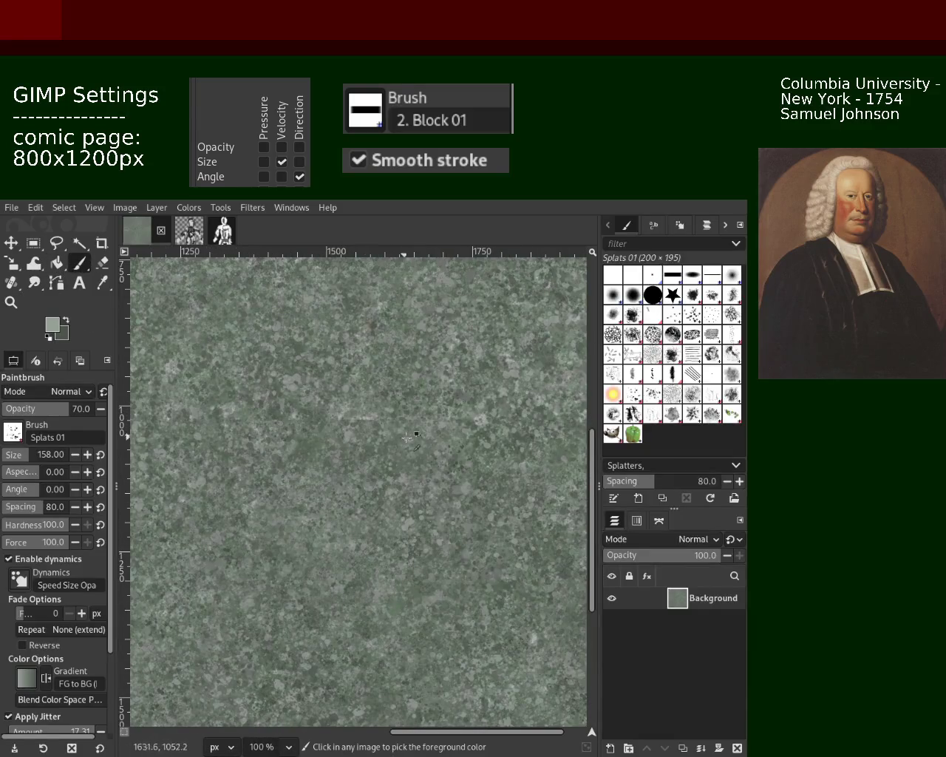
pyautogui.keyDown('ctrl'); pyautogui.click(352, 406); pyautogui.keyUp('ctrl')
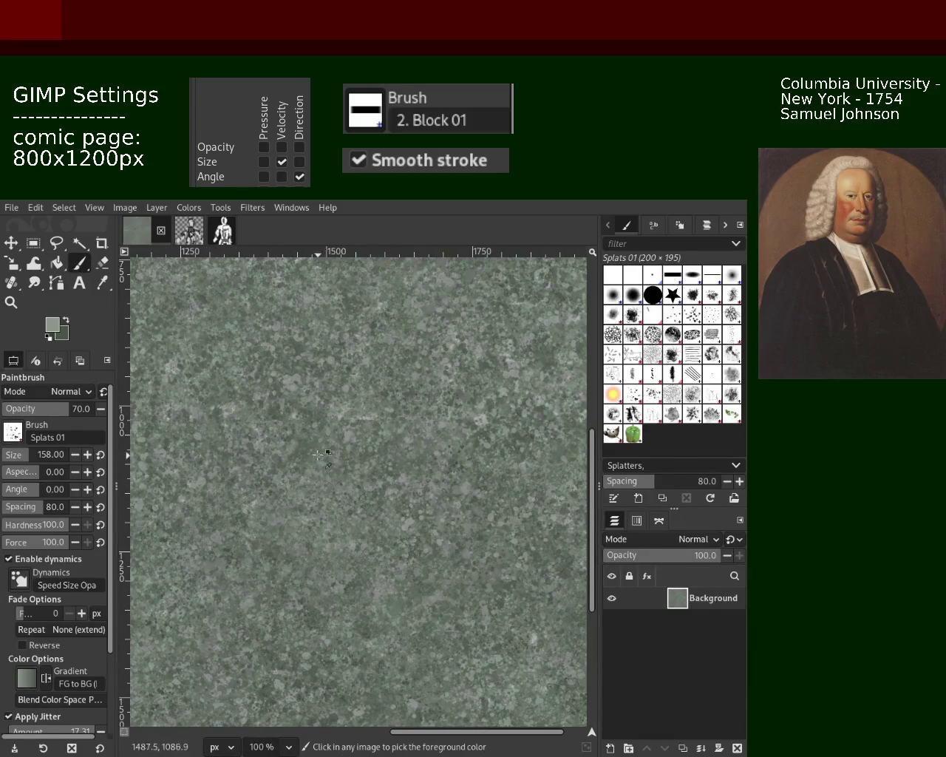
pyautogui.click(280, 391)
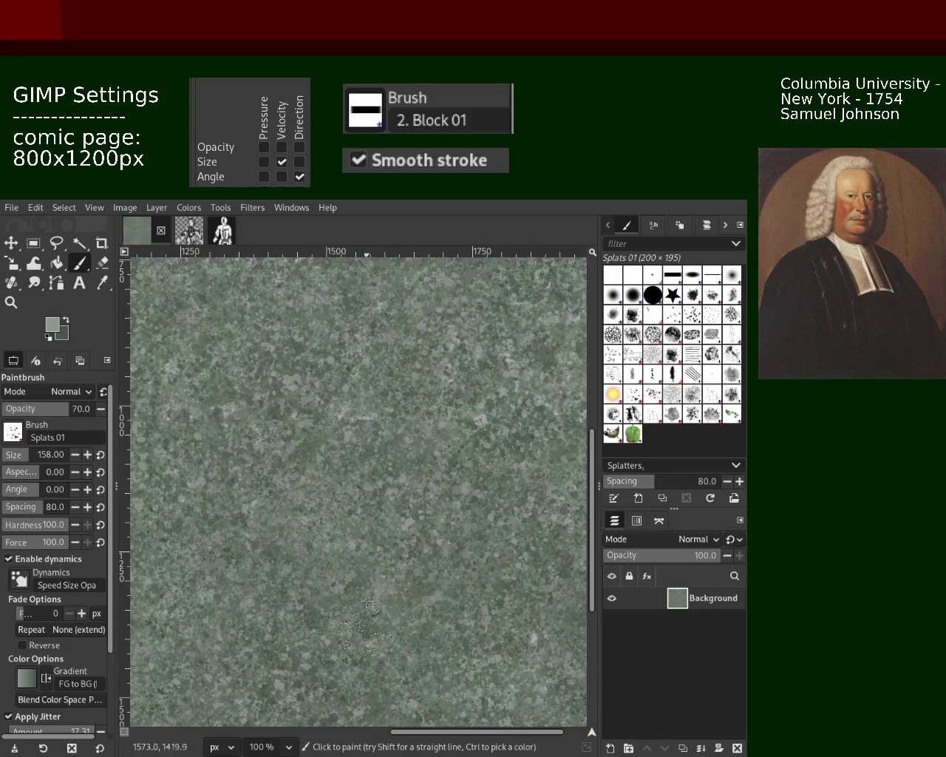
# Step: Readjust the zoom around the texture between painting passes
pyautogui.click(12, 302)
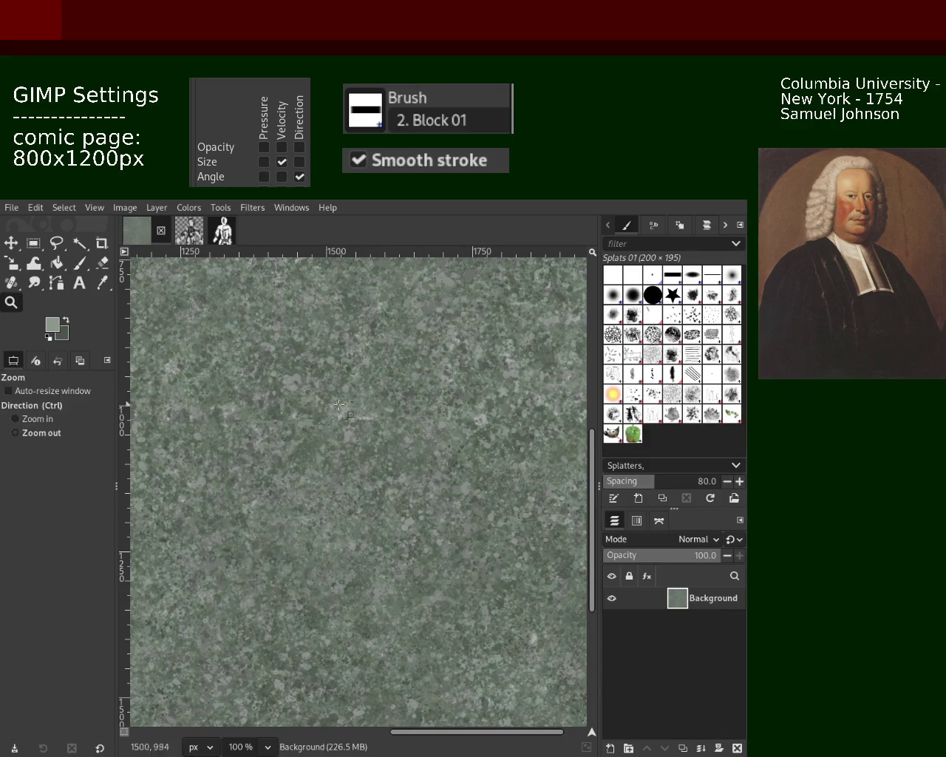
pyautogui.keyDown('ctrl'); pyautogui.scroll(-2, 326, 402); pyautogui.keyUp('ctrl')
pyautogui.keyDown('ctrl'); pyautogui.scroll(3, 252, 364); pyautogui.keyUp('ctrl')
pyautogui.click(79, 263)
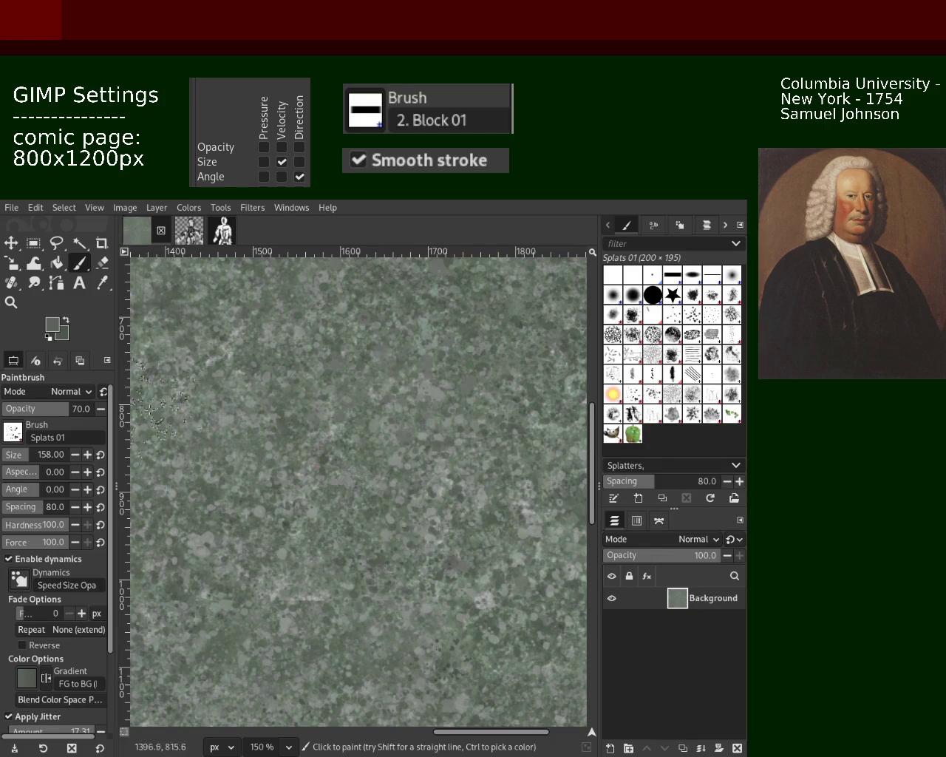
pyautogui.press('z')
pyautogui.scroll(-2, 366, 355)
pyautogui.scroll(-1, 365, 355)
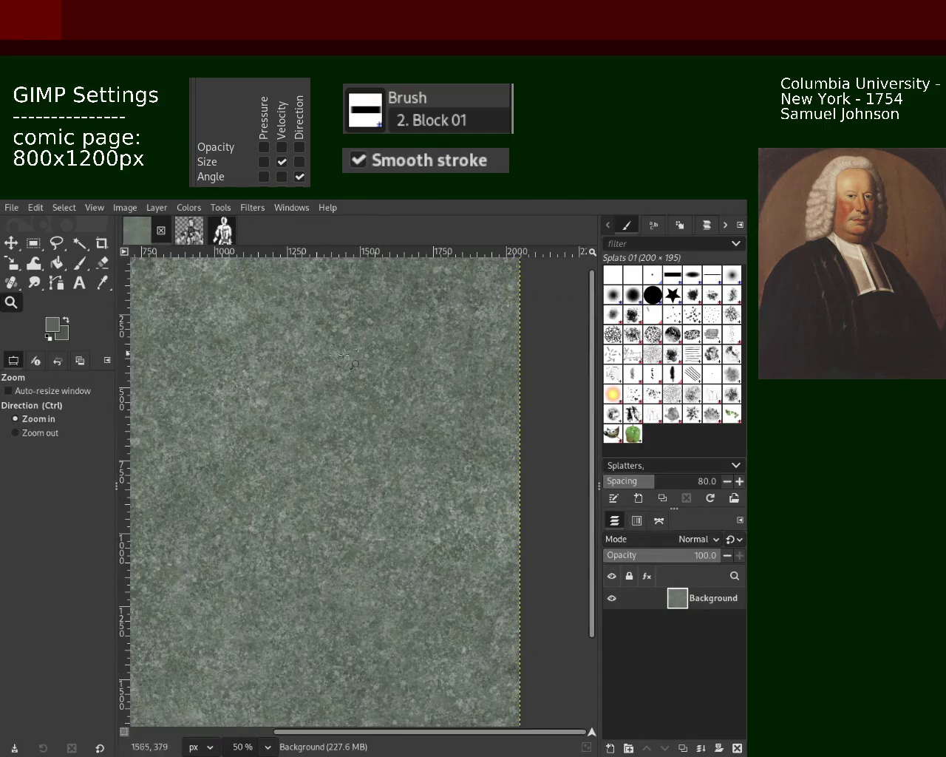
pyautogui.click(366, 355)
# Step: Return to the Splats 01 Paintbrush to continue dabbing sampled greens
pyautogui.press('p')
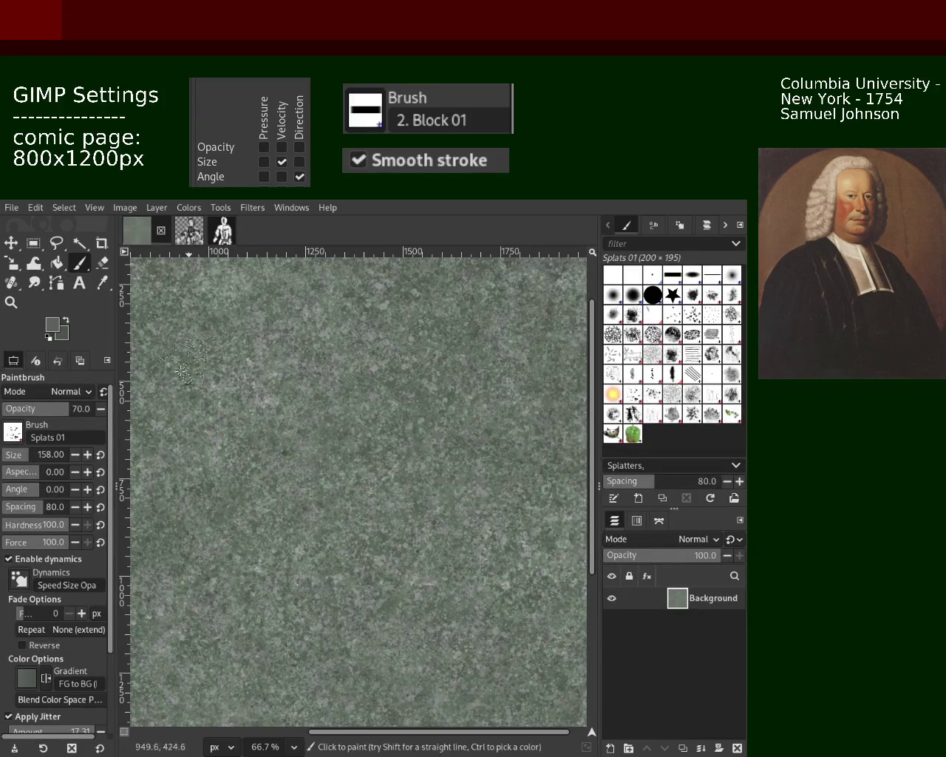
pyautogui.click(11, 301)
pyautogui.keyDown('ctrl'); pyautogui.click(312, 429); pyautogui.keyUp('ctrl')
pyautogui.keyDown('ctrl'); pyautogui.click(312, 429); pyautogui.keyUp('ctrl')
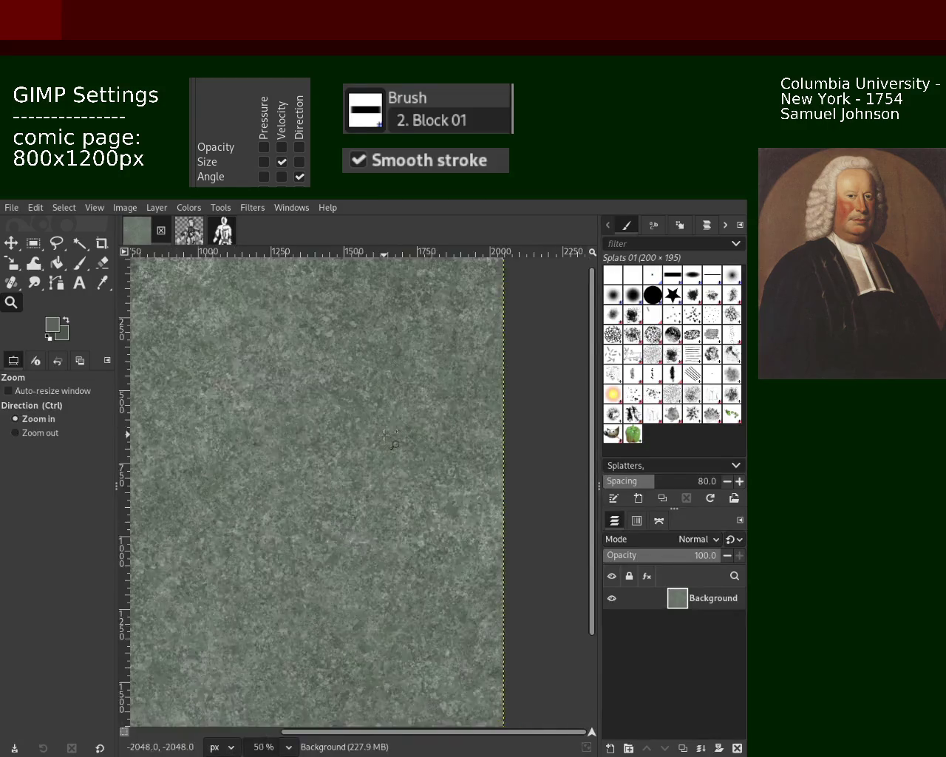
pyautogui.press('1')
pyautogui.press('2')
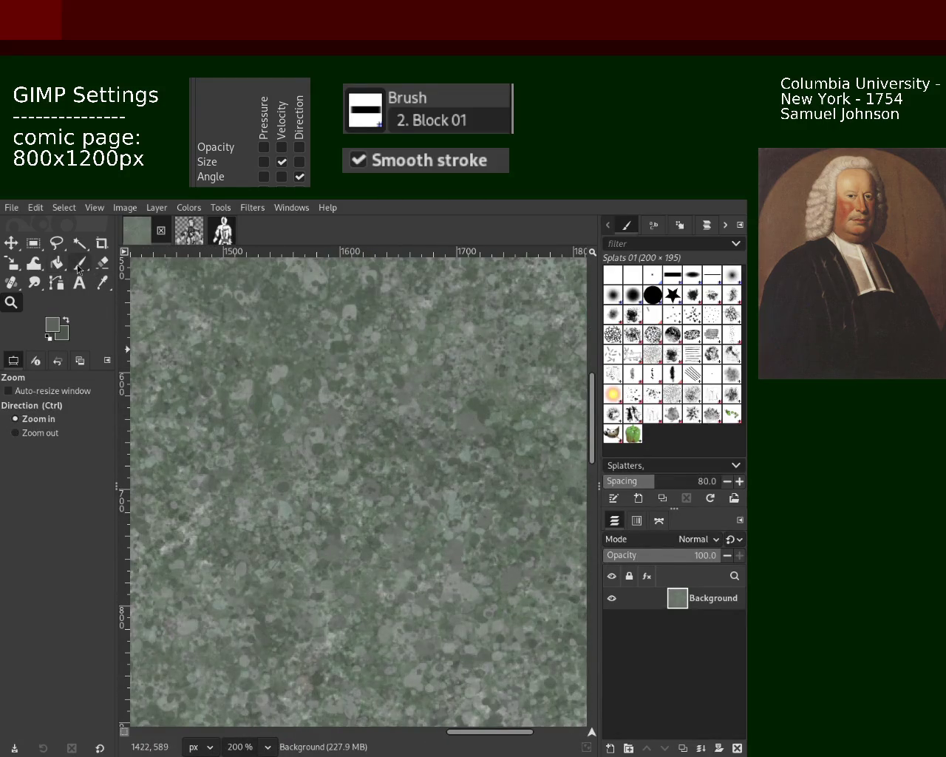
pyautogui.click(79, 263)
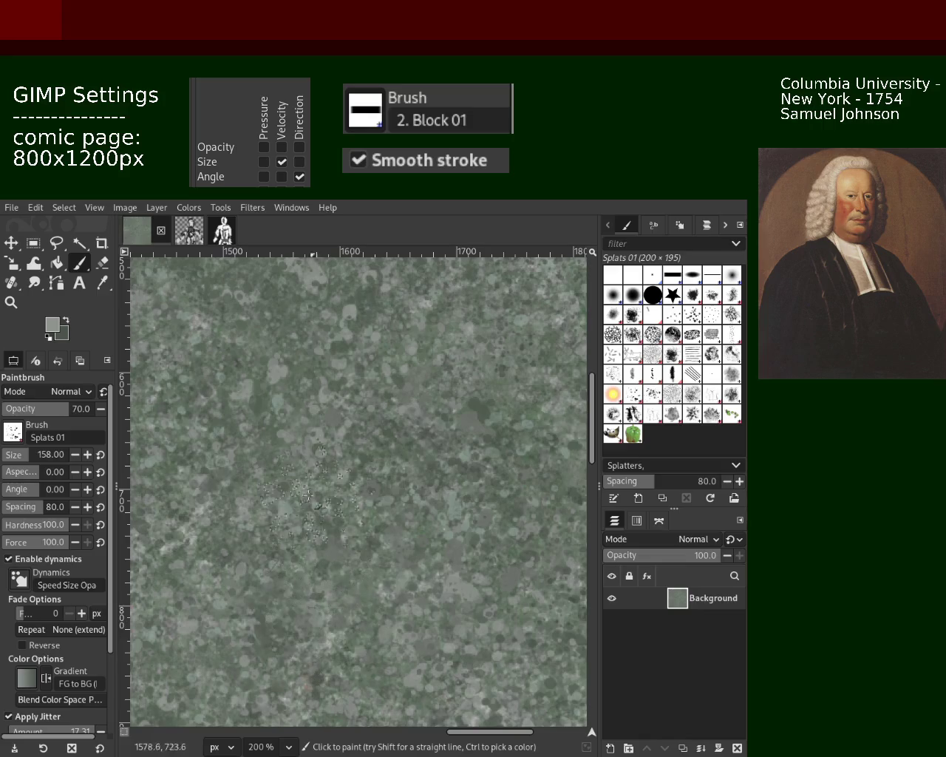
pyautogui.press('ctrl')
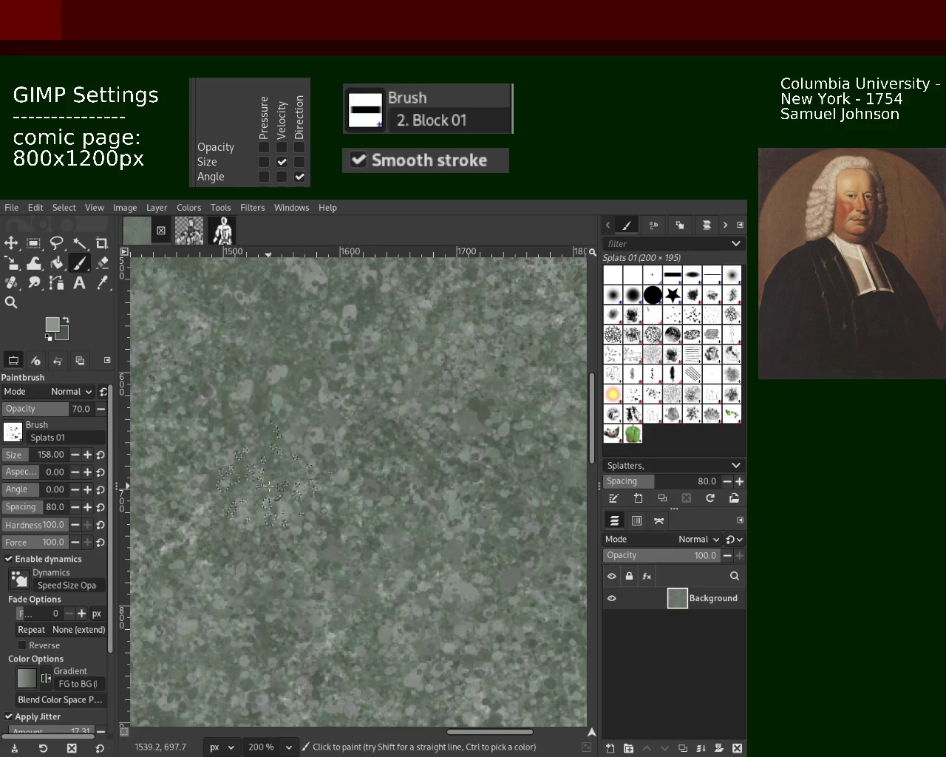
pyautogui.click(11, 302)
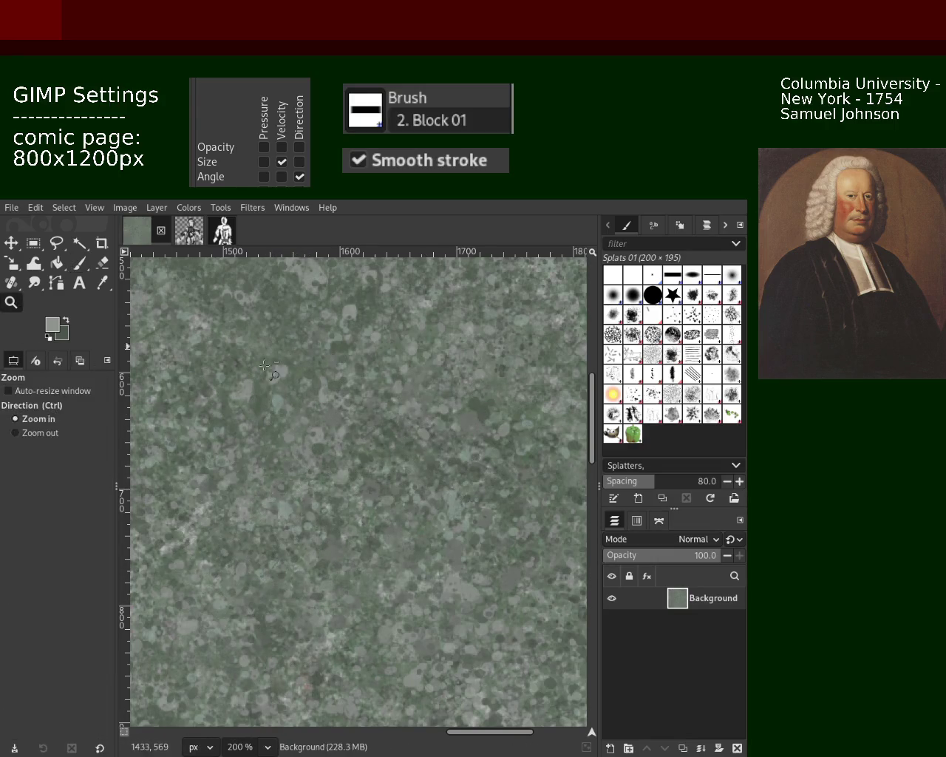
pyautogui.keyDown('ctrl'); pyautogui.click(371, 449); pyautogui.keyUp('ctrl')
pyautogui.press('1')
pyautogui.click(371, 449)
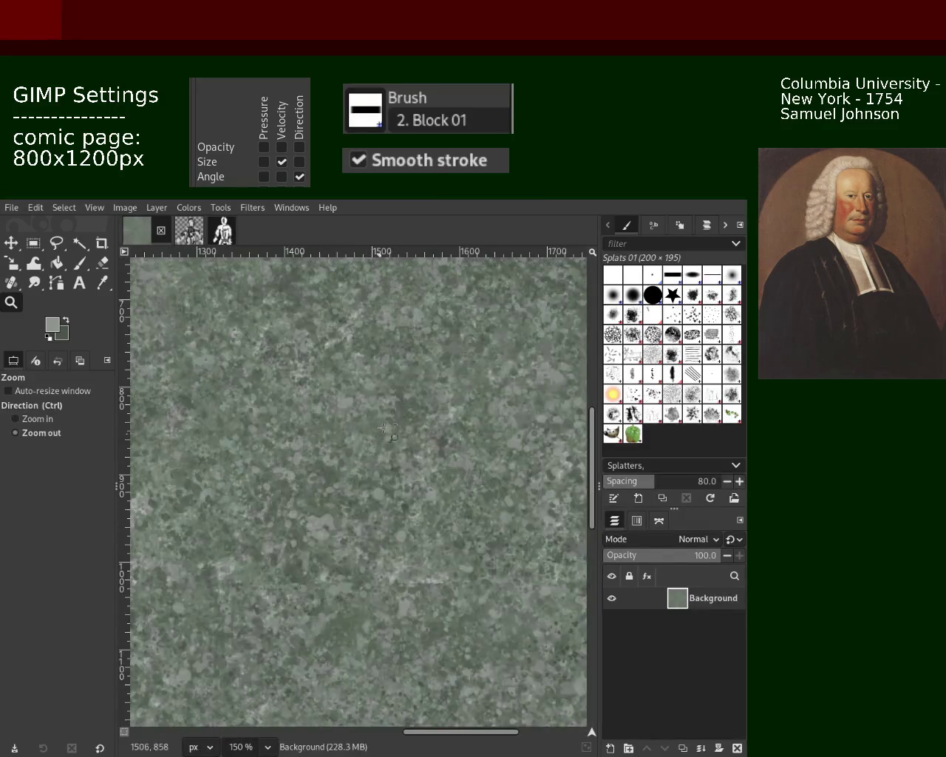
pyautogui.click(362, 510)
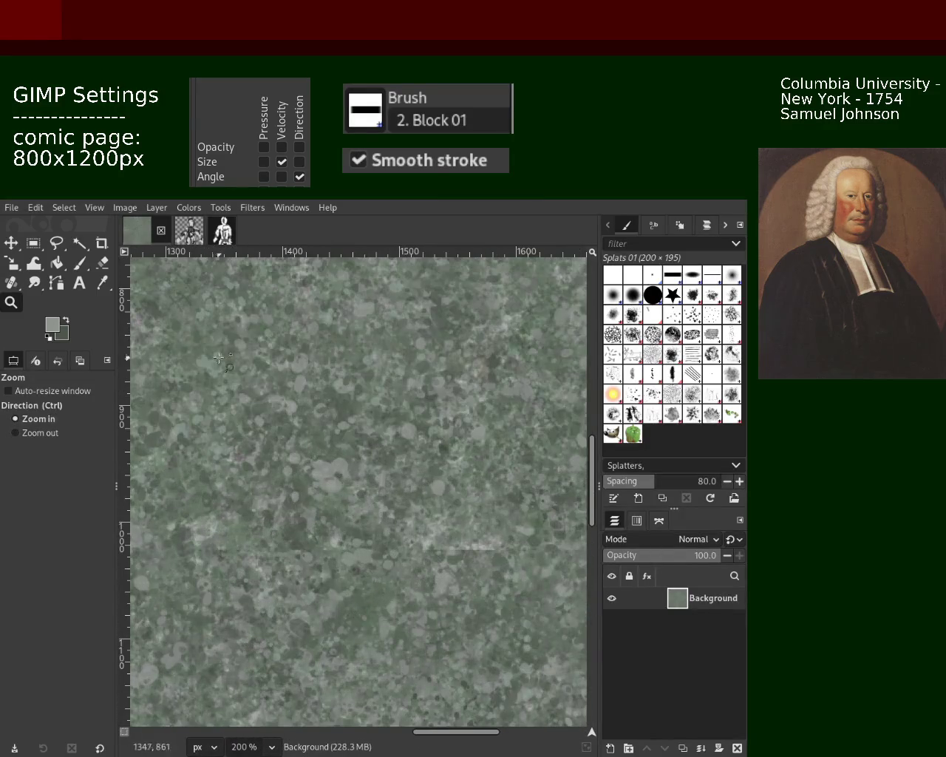
pyautogui.click(80, 262)
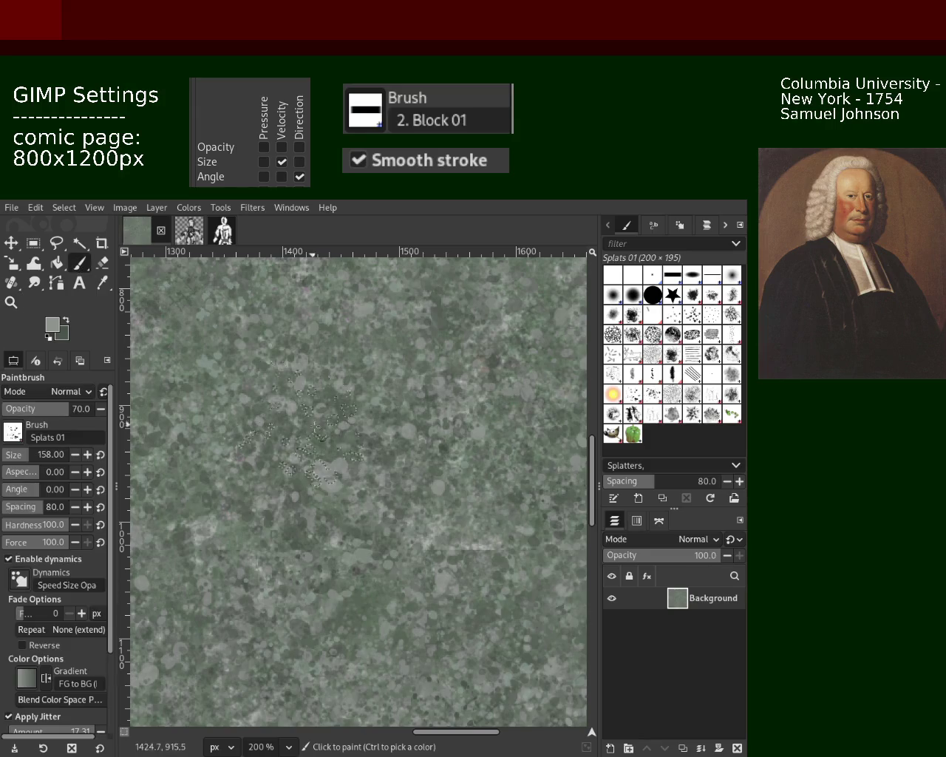
# Step: Sample a darker green and drag splatter dabs of it across the canvas middle
pyautogui.keyDown('ctrl'); pyautogui.click(447, 451); pyautogui.keyUp('ctrl')
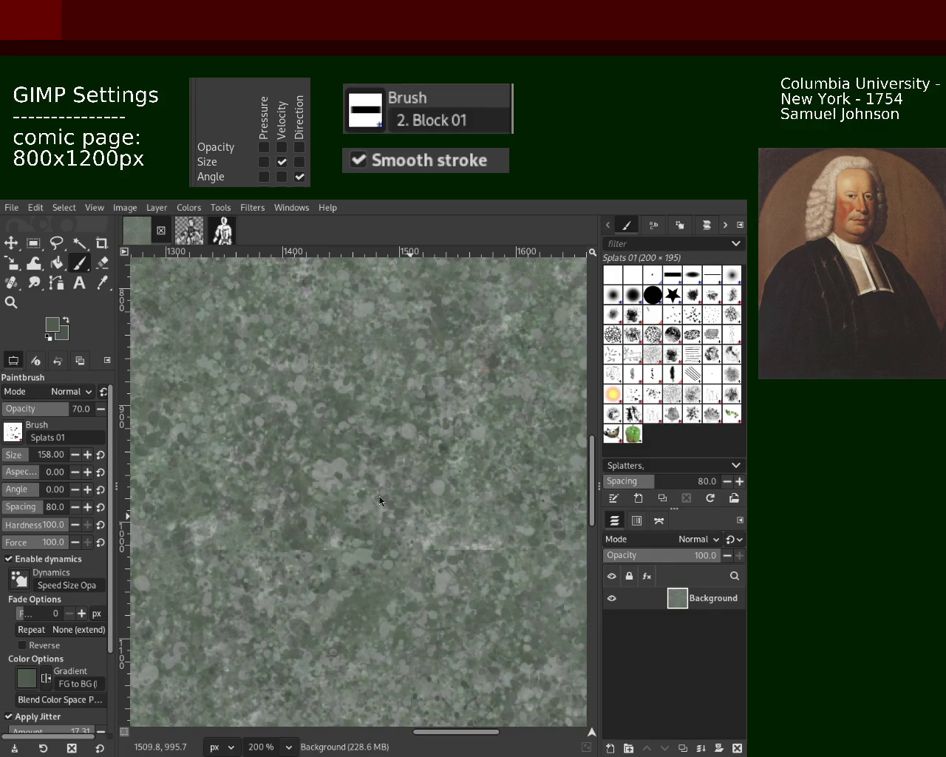
pyautogui.click(311, 505)
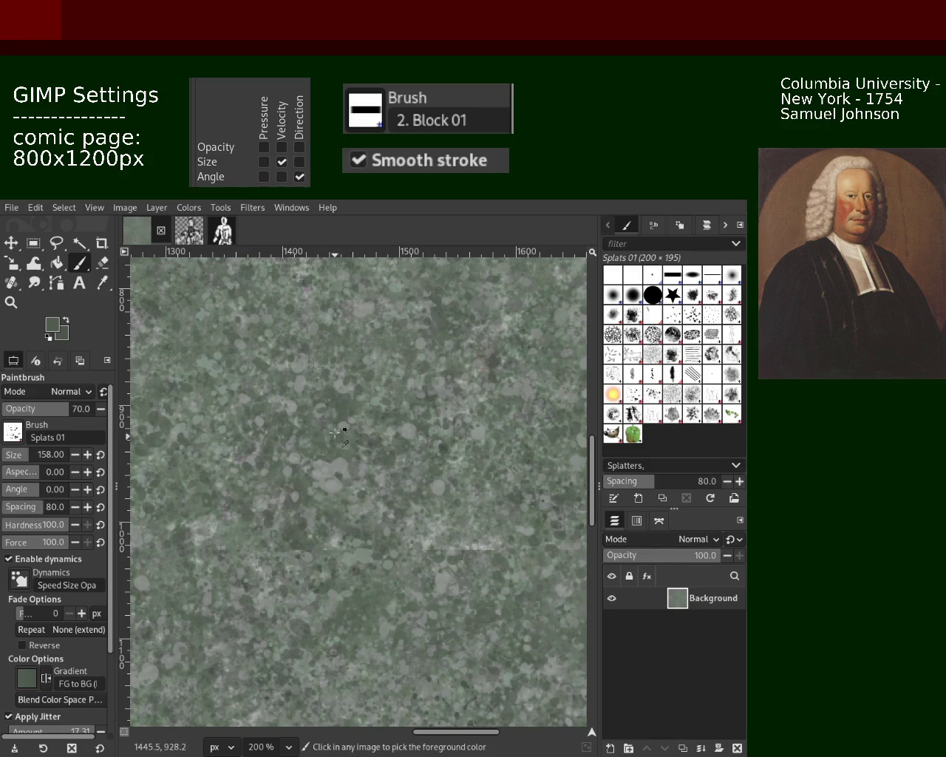
pyautogui.moveTo(339, 485); pyautogui.dragTo(341, 482)
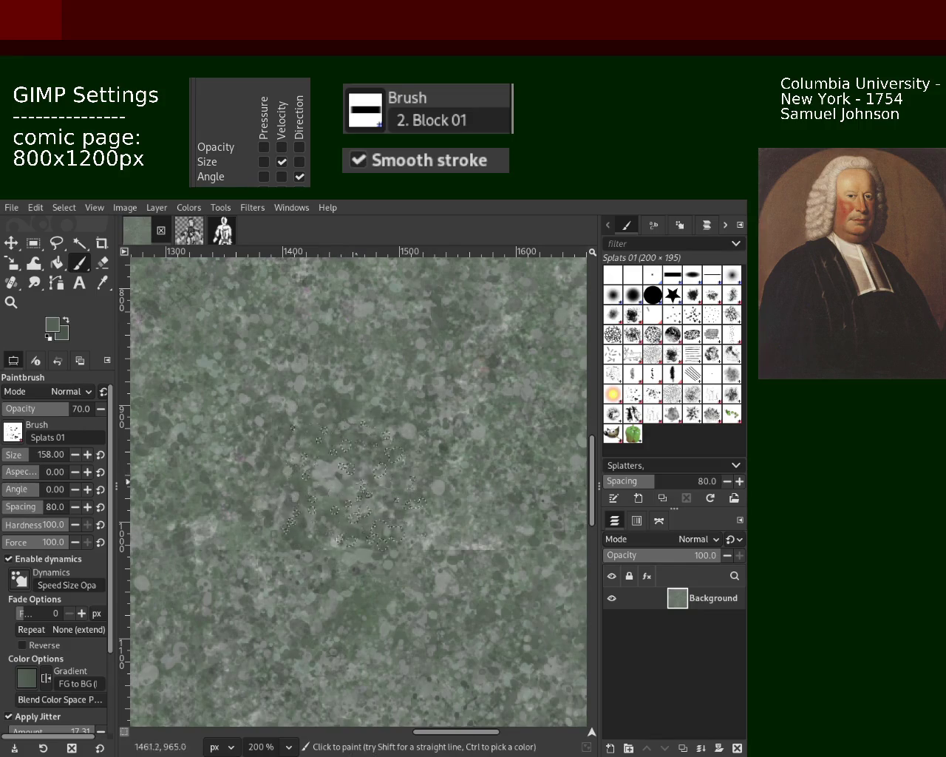
pyautogui.moveTo(341, 482); pyautogui.dragTo(360, 478)
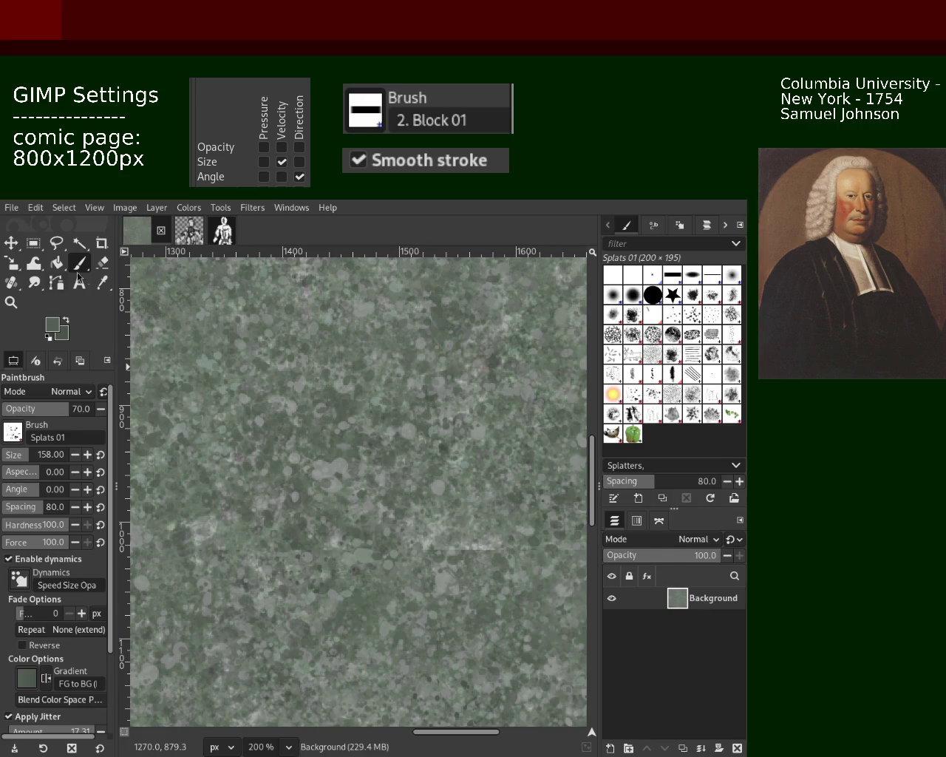
# Step: Sample a dark green, then a lighter grey-green, and dab faint splatters near the left edge
pyautogui.press('ctrl')
pyautogui.keyDown('ctrl'); pyautogui.click(446, 449); pyautogui.keyUp('ctrl')
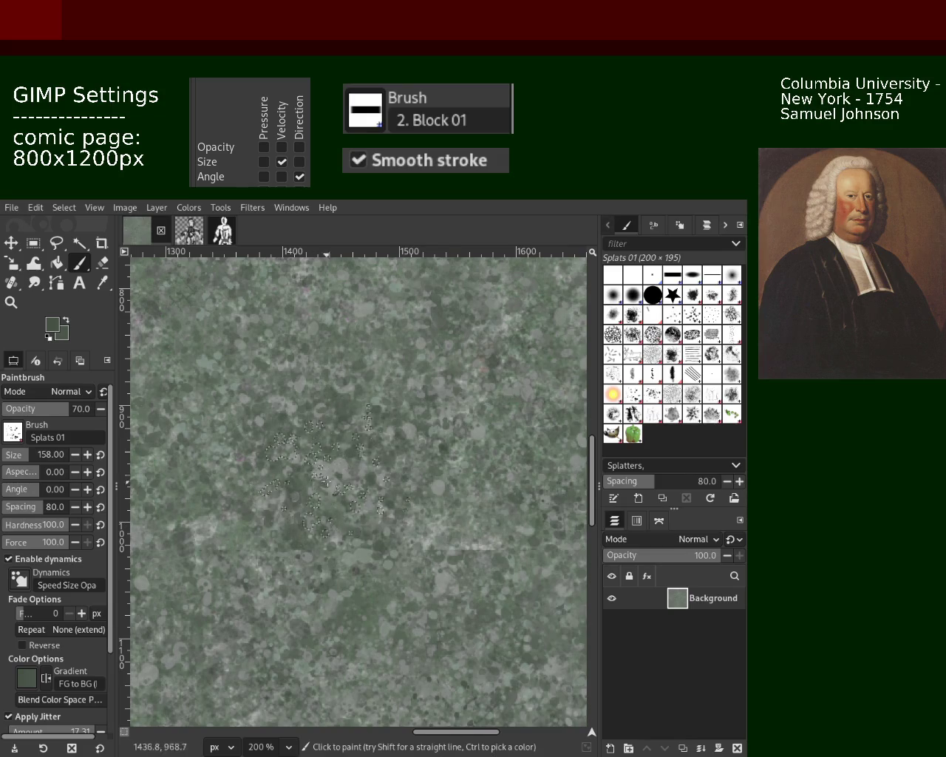
pyautogui.keyDown('ctrl'); pyautogui.click(425, 434); pyautogui.keyUp('ctrl')
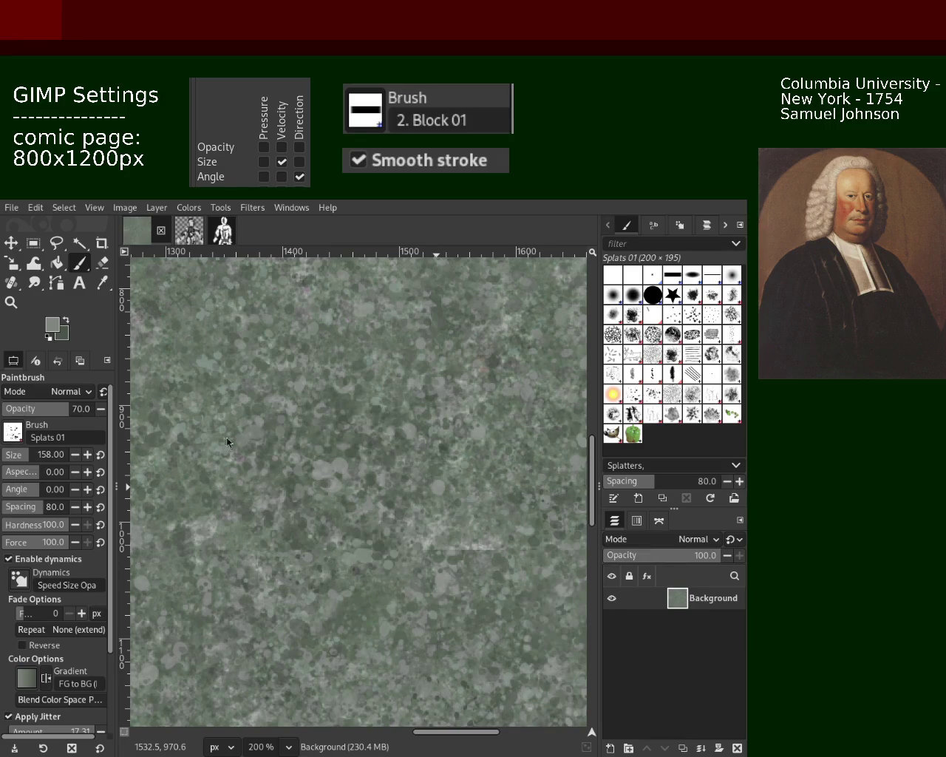
pyautogui.click(127, 378)
pyautogui.click(11, 301)
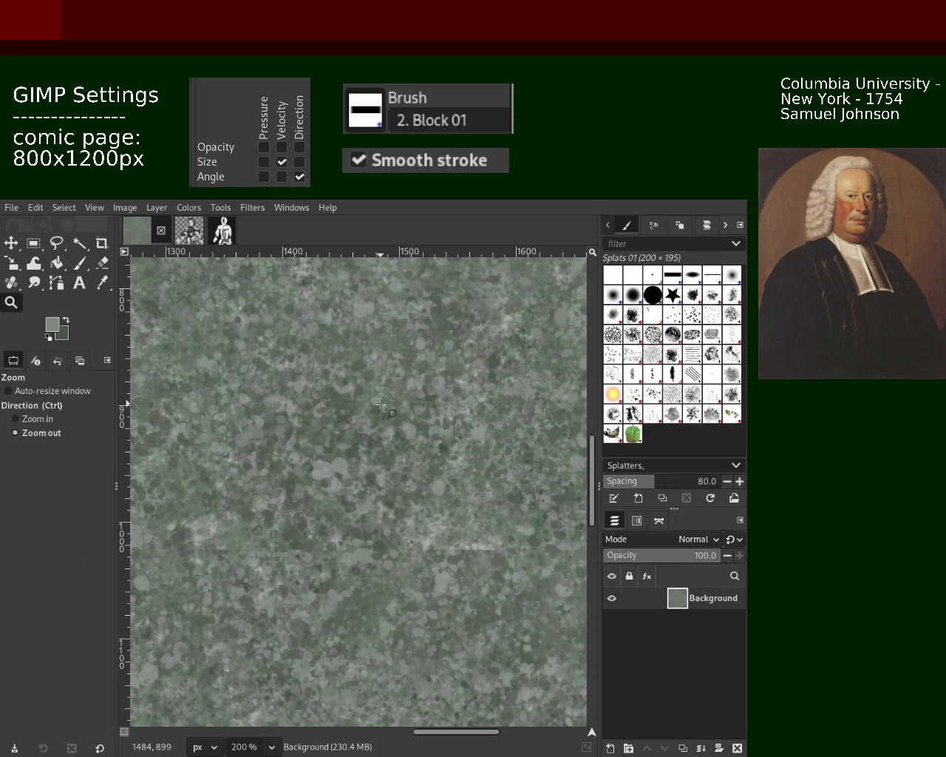
pyautogui.keyDown('ctrl'); pyautogui.click(343, 394); pyautogui.keyUp('ctrl')
pyautogui.keyDown('ctrl'); pyautogui.click(344, 394); pyautogui.keyUp('ctrl')
pyautogui.click(343, 394)
pyautogui.click(344, 394)
pyautogui.keyDown('ctrl'); pyautogui.click(343, 394); pyautogui.keyUp('ctrl')
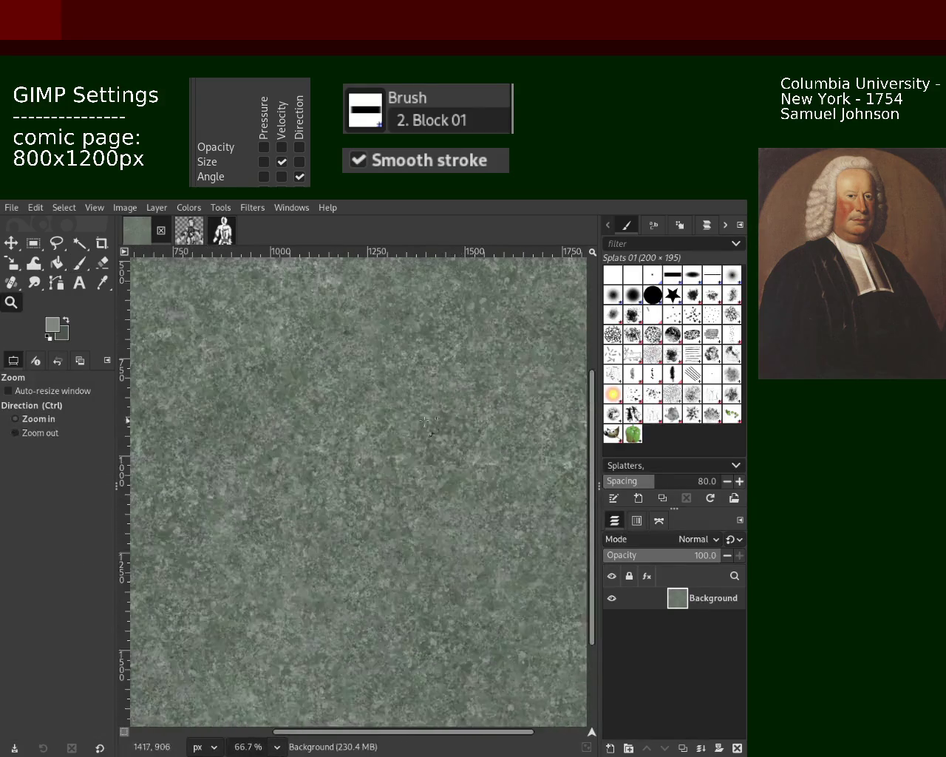
pyautogui.click(344, 394)
pyautogui.click(344, 394)
pyautogui.click(79, 264)
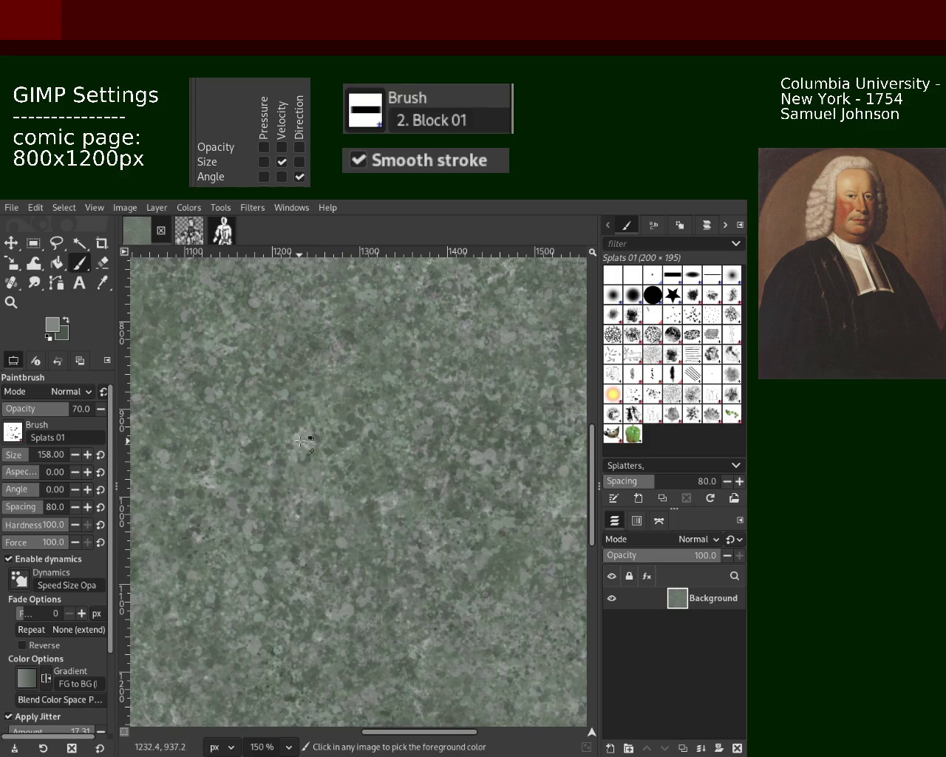
# Step: Pick a light then a darker green and splatter it over the upper-left area
pyautogui.keyDown('ctrl'); pyautogui.click(303, 440); pyautogui.keyUp('ctrl')
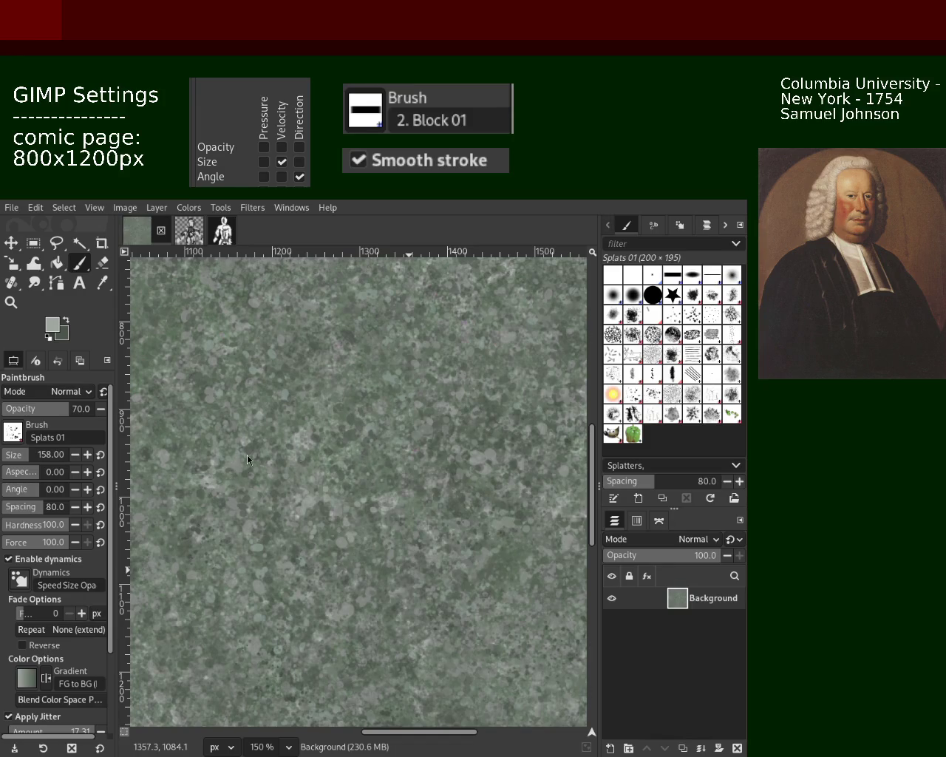
pyautogui.keyDown('ctrl'); pyautogui.click(232, 373); pyautogui.keyUp('ctrl')
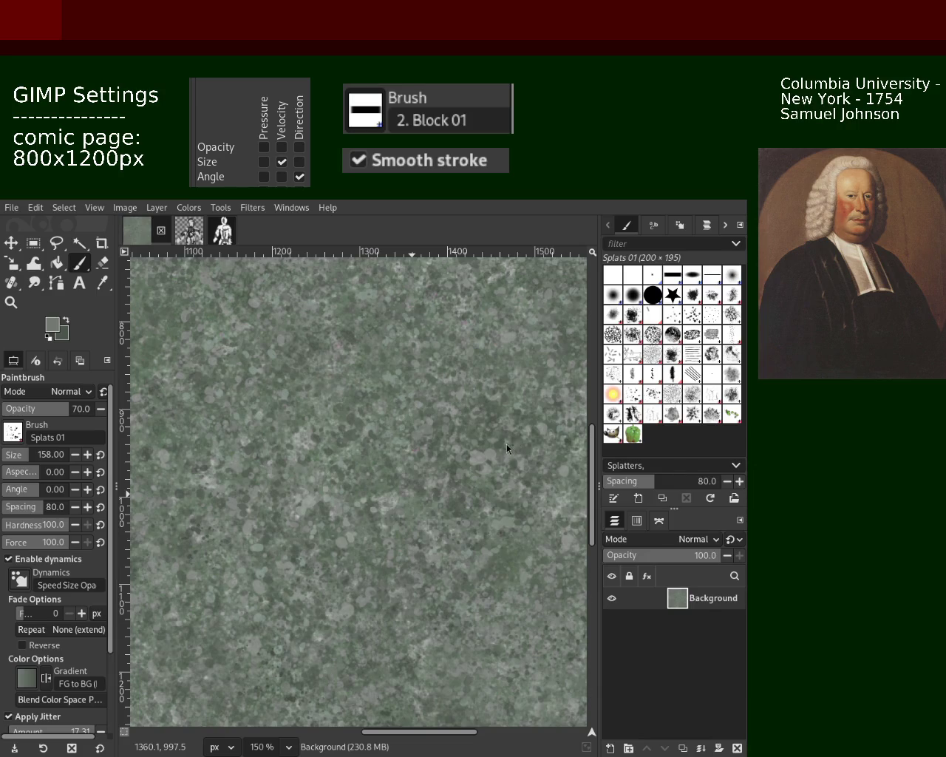
pyautogui.moveTo(258, 370); pyautogui.dragTo(226, 408)
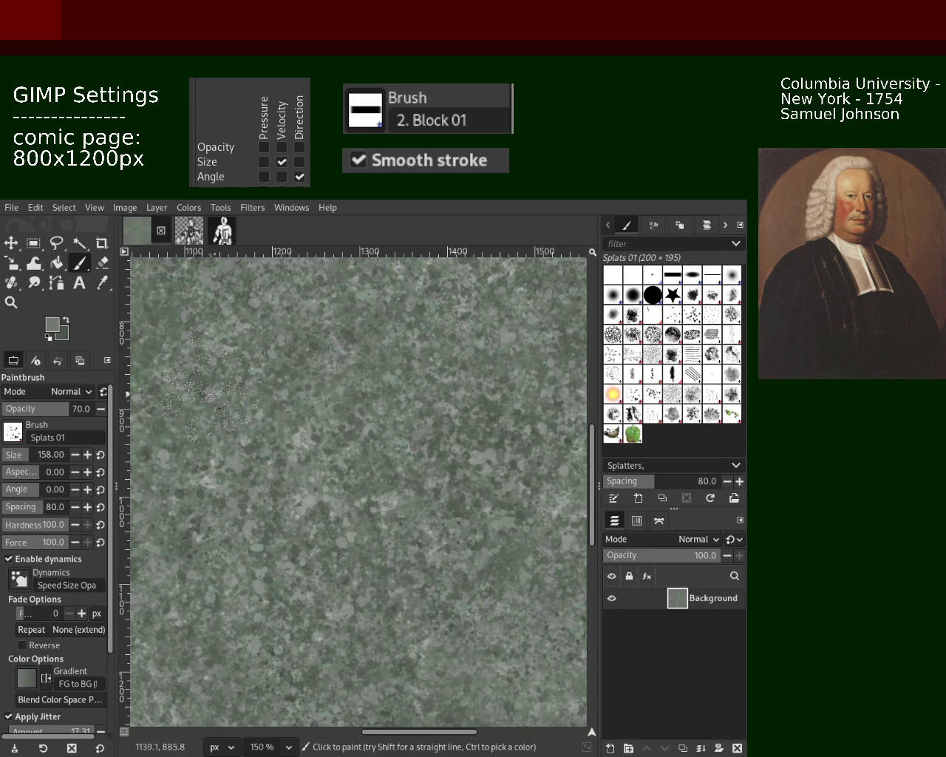
pyautogui.click(12, 302)
pyautogui.keyDown('ctrl'); pyautogui.click(359, 403); pyautogui.keyUp('ctrl')
pyautogui.keyDown('ctrl'); pyautogui.click(360, 402); pyautogui.keyUp('ctrl')
pyautogui.keyDown('ctrl'); pyautogui.click(359, 403); pyautogui.keyUp('ctrl')
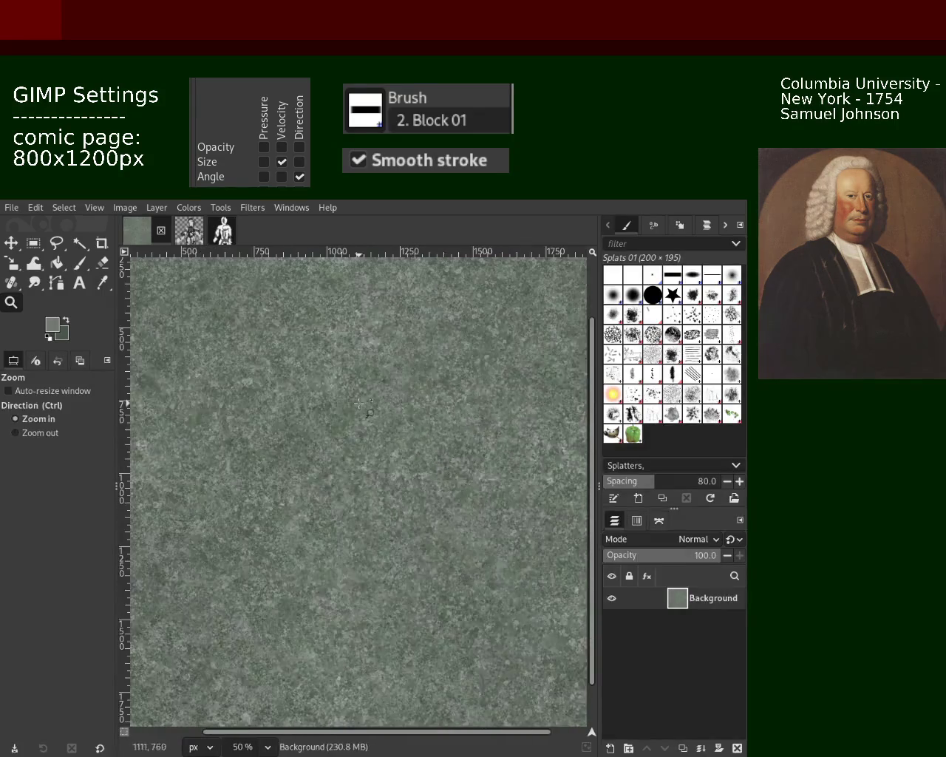
pyautogui.click(360, 403)
pyautogui.click(359, 403)
pyautogui.click(359, 403)
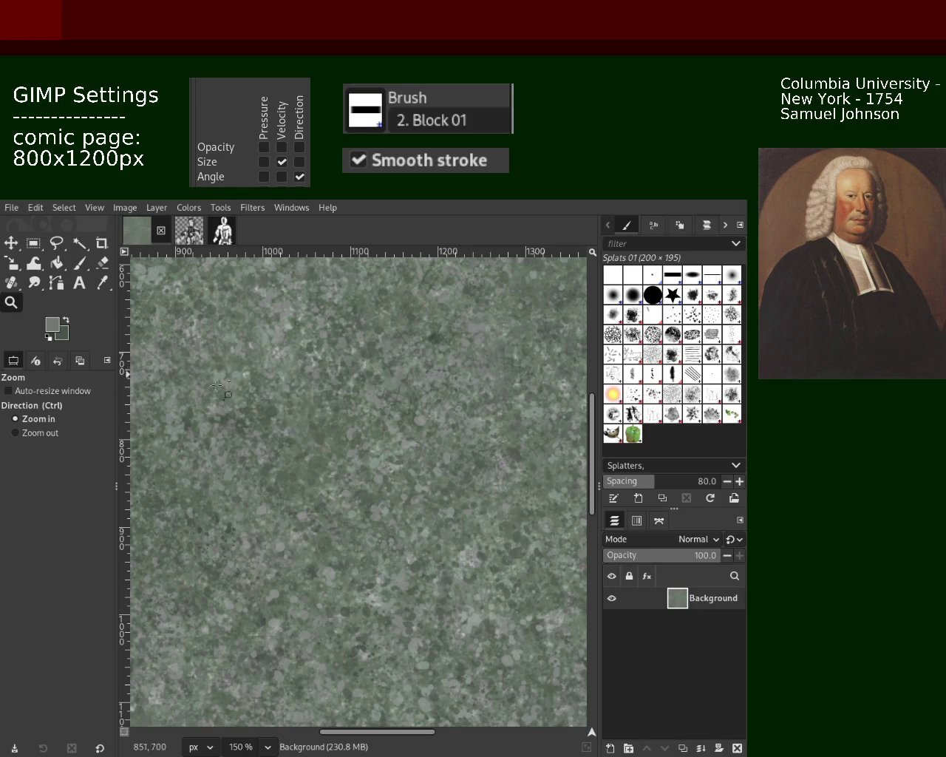
pyautogui.keyDown('ctrl'); pyautogui.click(325, 413); pyautogui.keyUp('ctrl')
pyautogui.keyDown('ctrl'); pyautogui.click(325, 413); pyautogui.keyUp('ctrl')
pyautogui.click(260, 366)
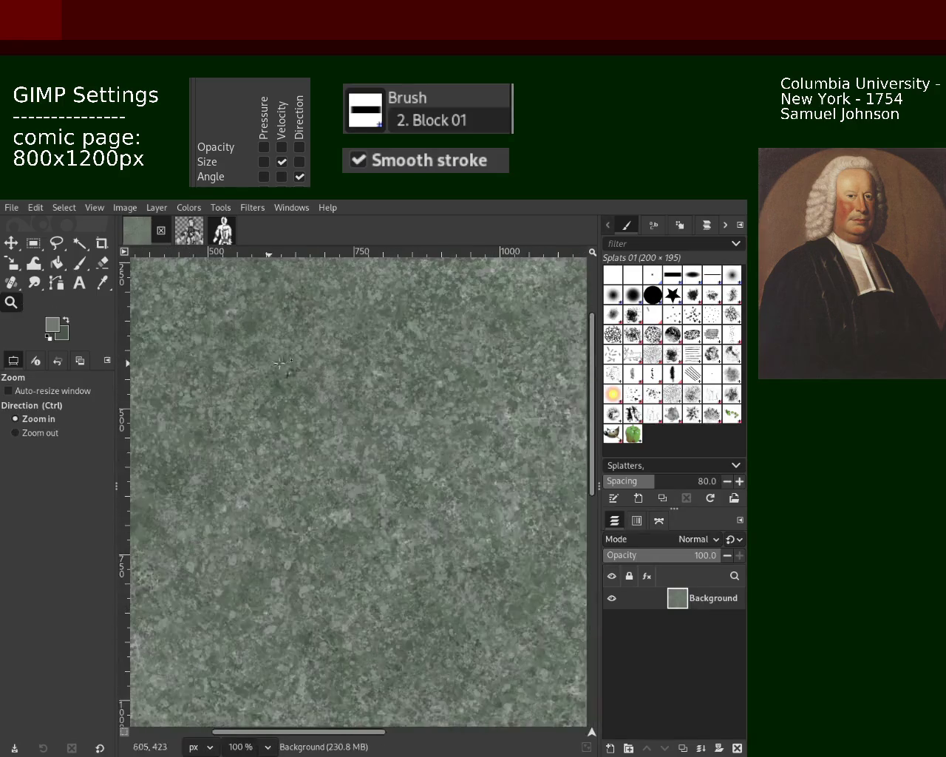
# Step: Zoom to 300% on the stone texture and sample a slightly darker green for the splat brush
pyautogui.keyDown('ctrl'); pyautogui.click(372, 363); pyautogui.keyUp('ctrl')
pyautogui.keyDown('ctrl'); pyautogui.click(349, 444); pyautogui.keyUp('ctrl')
pyautogui.keyDown('ctrl'); pyautogui.click(349, 444); pyautogui.keyUp('ctrl')
pyautogui.keyDown('ctrl'); pyautogui.click(349, 443); pyautogui.keyUp('ctrl')
pyautogui.keyDown('ctrl'); pyautogui.click(349, 443); pyautogui.keyUp('ctrl')
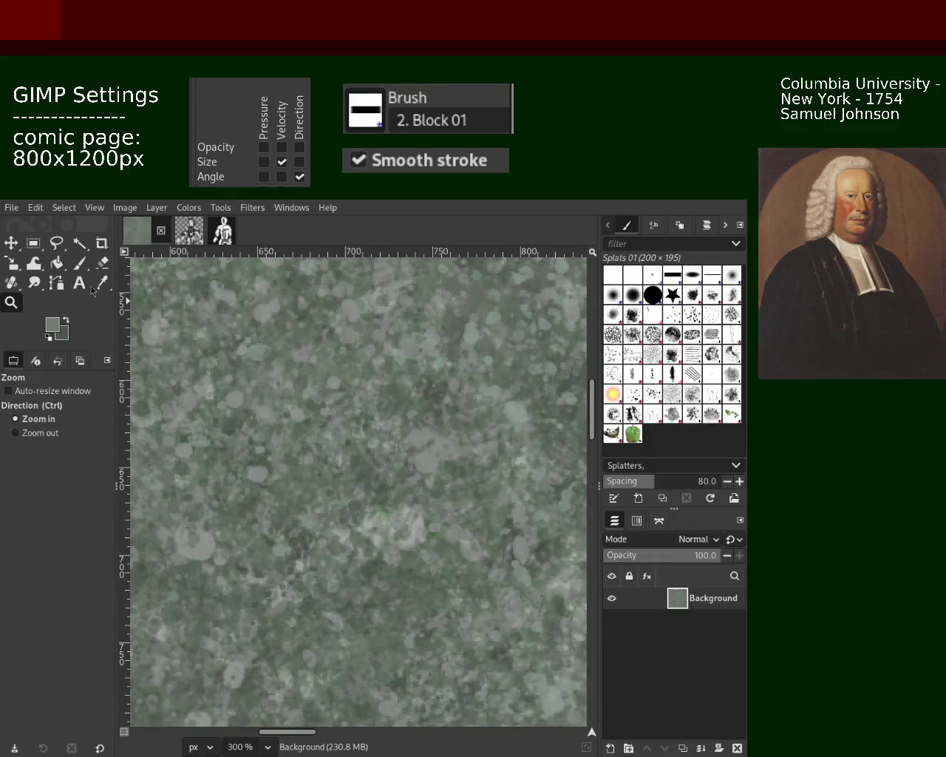
pyautogui.press('p')
pyautogui.keyDown('ctrl'); pyautogui.click(238, 428); pyautogui.keyUp('ctrl')
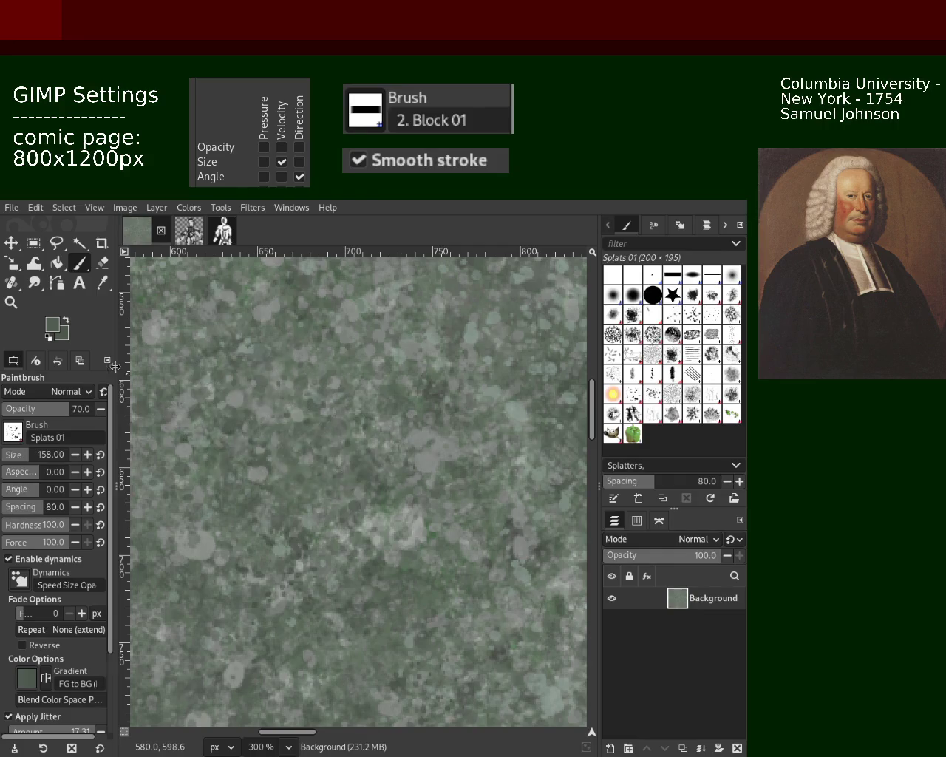
pyautogui.click(11, 302)
# Step: Zoom out over the whole texture, then back to 300% on a new patch with the Paintbrush
pyautogui.scroll(-2, 400, 406)
pyautogui.scroll(-2, 399, 407)
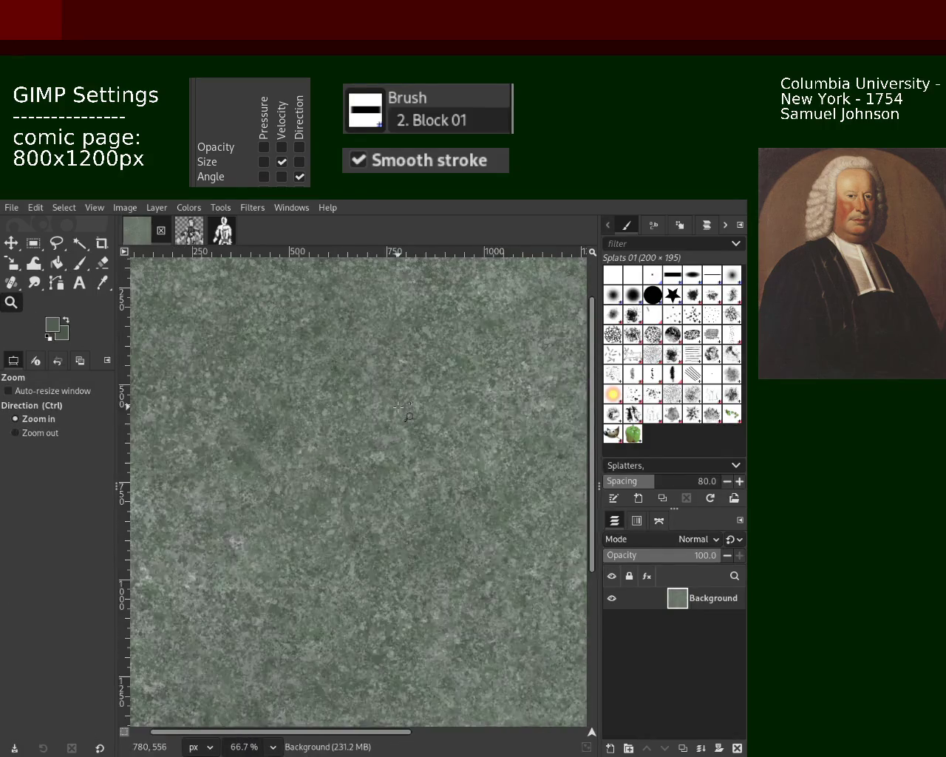
pyautogui.scroll(3, 399, 406)
pyautogui.scroll(1, 399, 407)
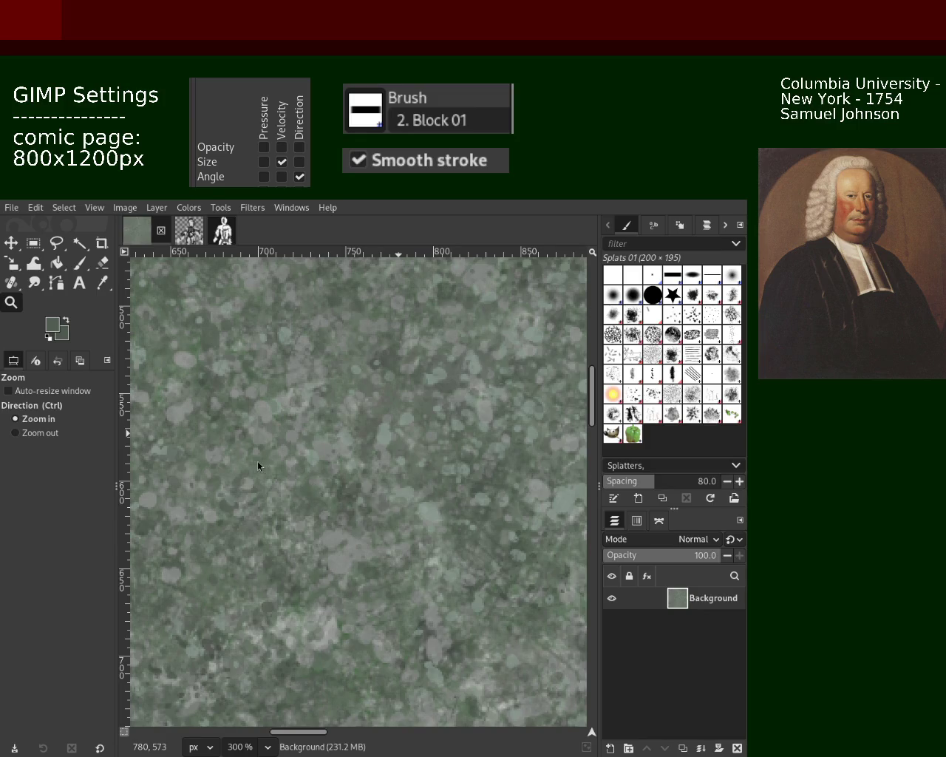
pyautogui.press('ctrl')
pyautogui.keyDown('ctrl'); pyautogui.click(413, 448); pyautogui.keyUp('ctrl')
pyautogui.click(302, 501)
pyautogui.click(76, 270)
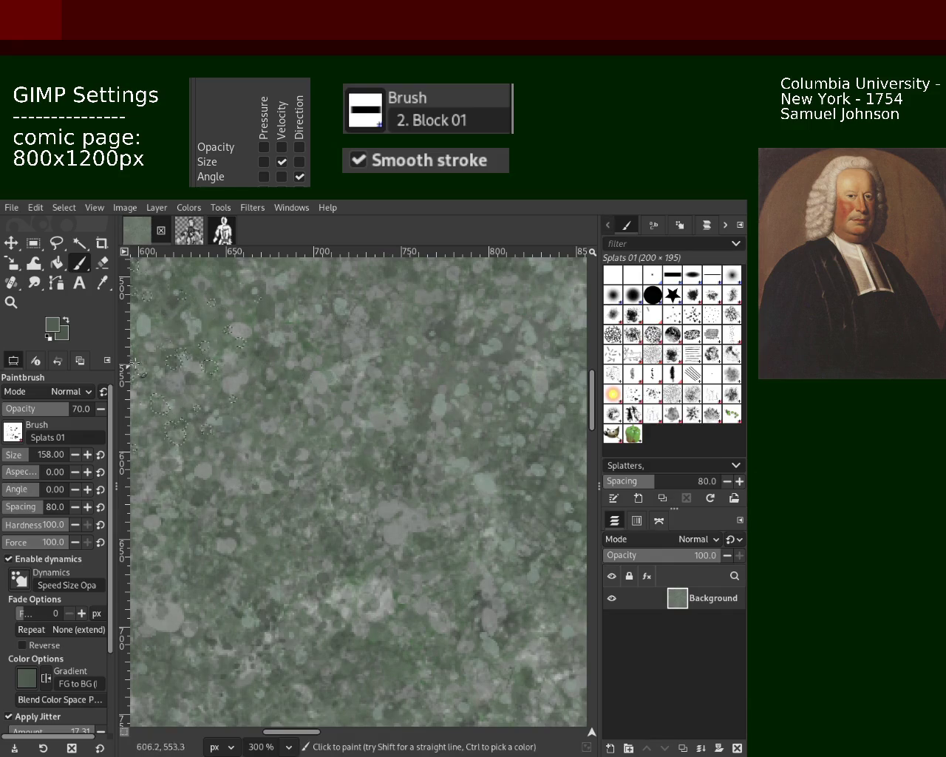
pyautogui.click(12, 301)
# Step: Zoom the view to 200% around the texture centre and return to the Paintbrush
pyautogui.keyDown('ctrl'); pyautogui.click(220, 363); pyautogui.keyUp('ctrl')
pyautogui.keyDown('ctrl'); pyautogui.click(220, 362); pyautogui.keyUp('ctrl')
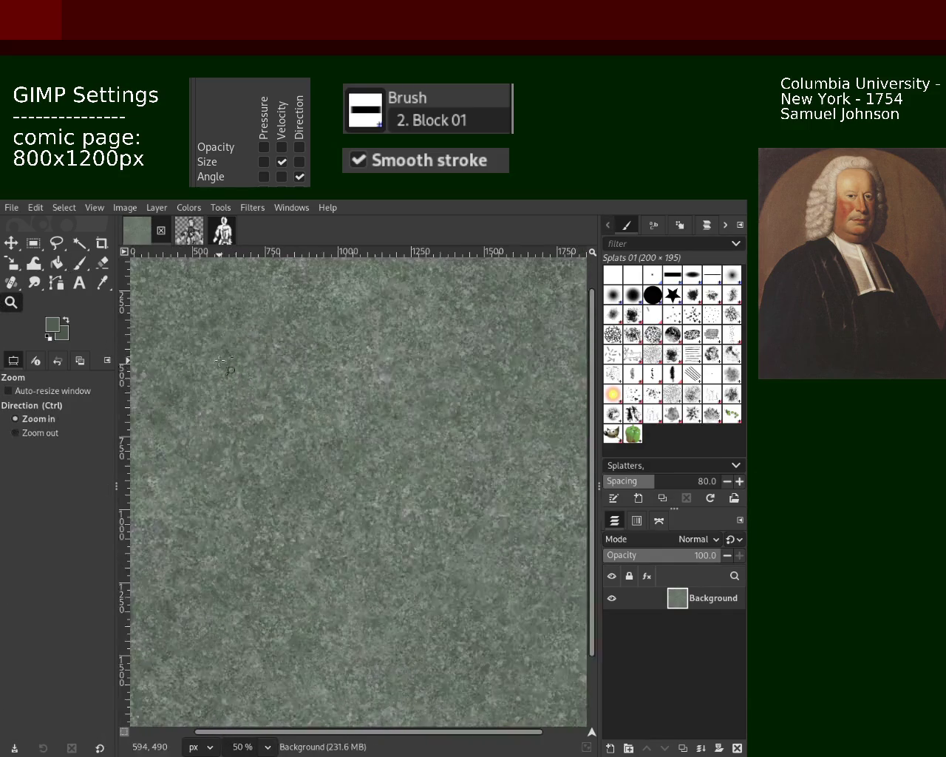
pyautogui.click(220, 363)
pyautogui.click(220, 362)
pyautogui.click(220, 362)
pyautogui.click(221, 362)
pyautogui.click(82, 264)
# Step: Dab splat strokes across the middle, then sample lighter and darker greens from the canvas
pyautogui.moveTo(276, 403); pyautogui.dragTo(319, 473)
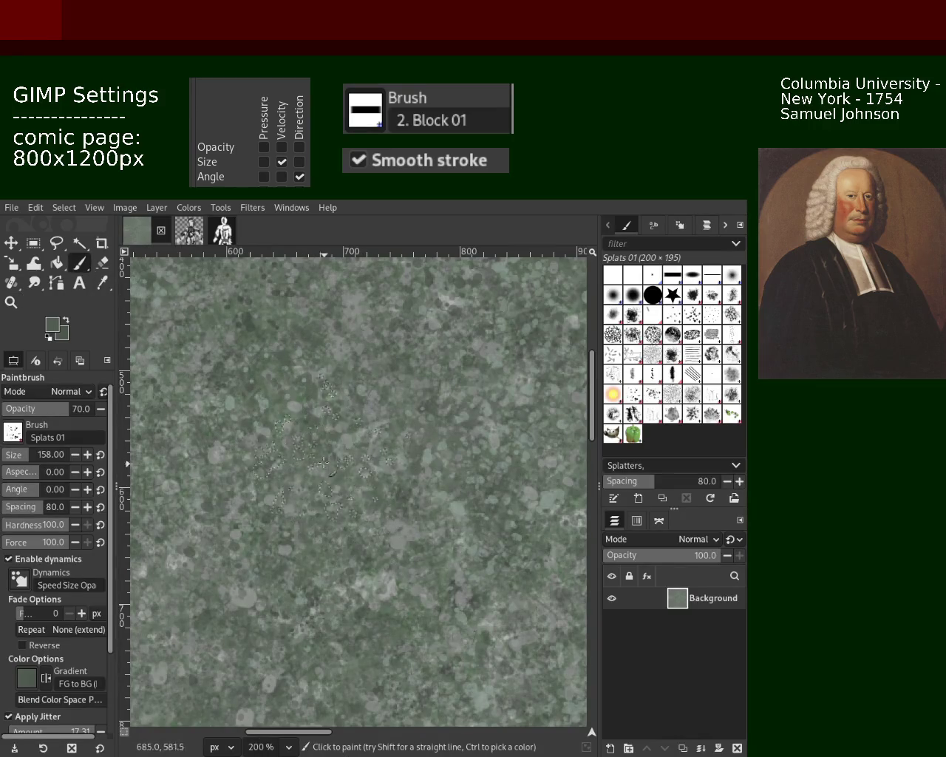
pyautogui.moveTo(325, 464); pyautogui.dragTo(466, 385)
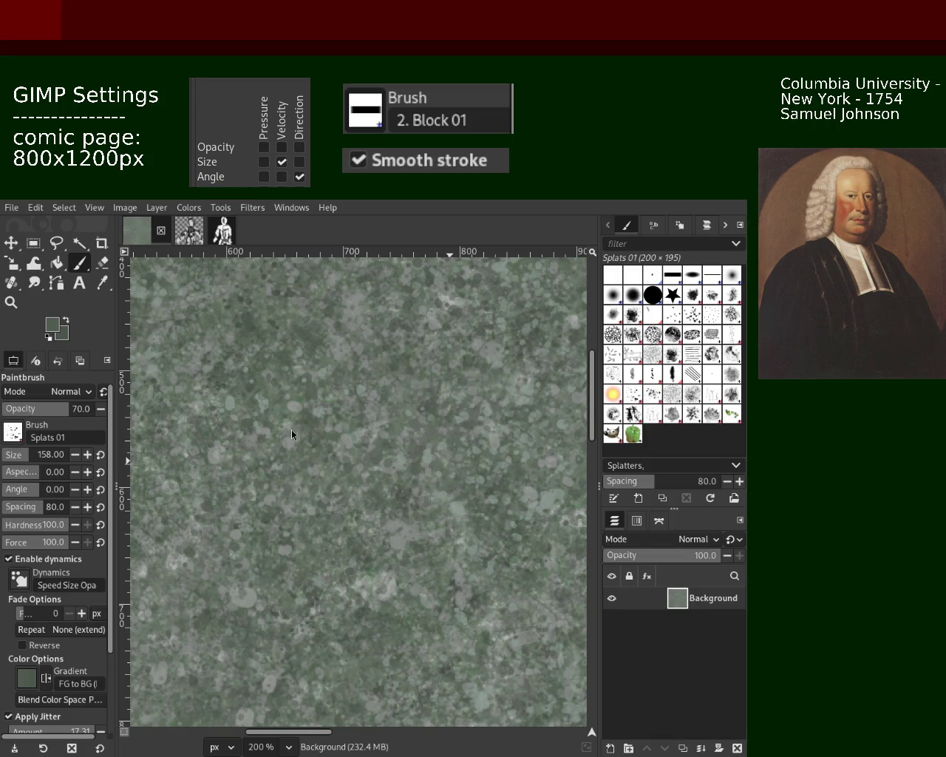
pyautogui.press('ctrl')
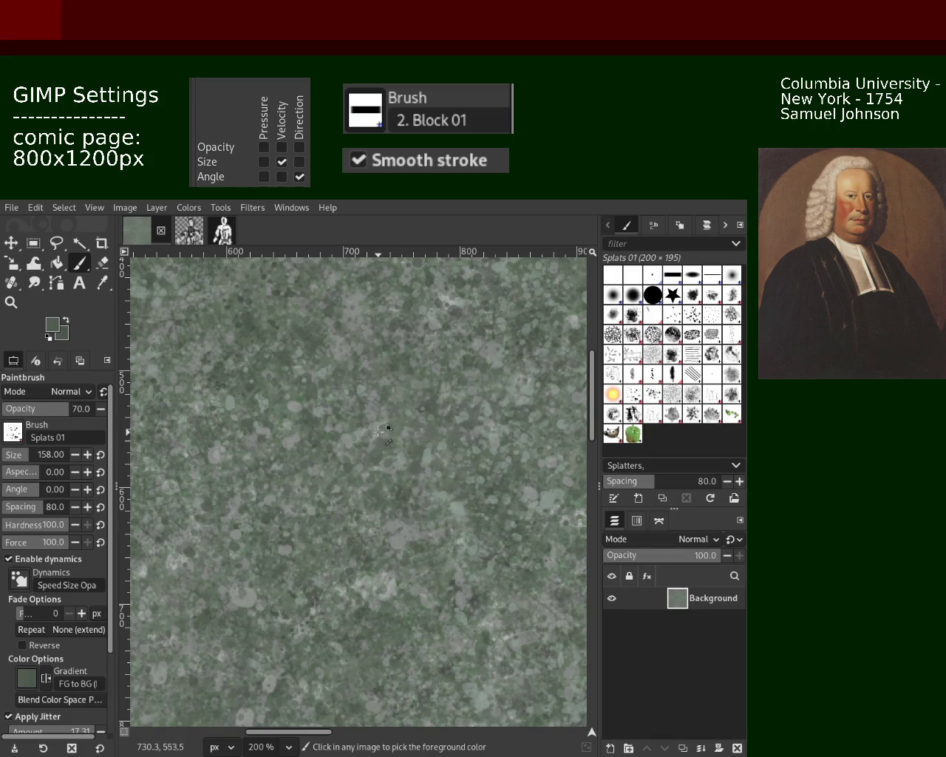
pyautogui.keyDown('ctrl'); pyautogui.click(378, 431); pyautogui.keyUp('ctrl')
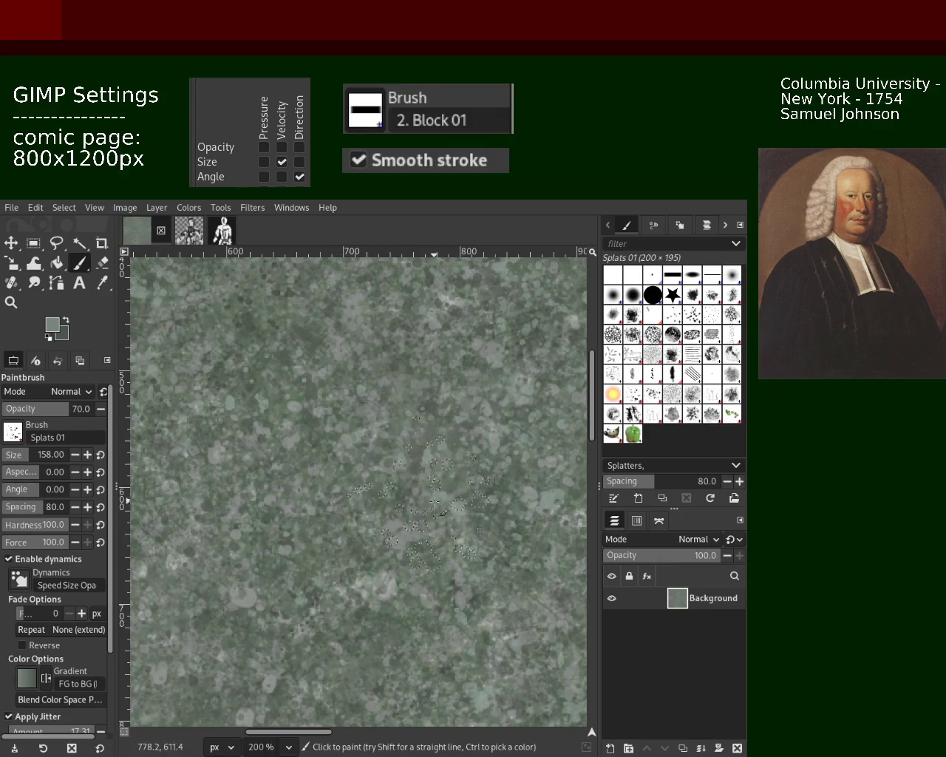
pyautogui.keyDown('ctrl'); pyautogui.click(318, 400); pyautogui.keyUp('ctrl')
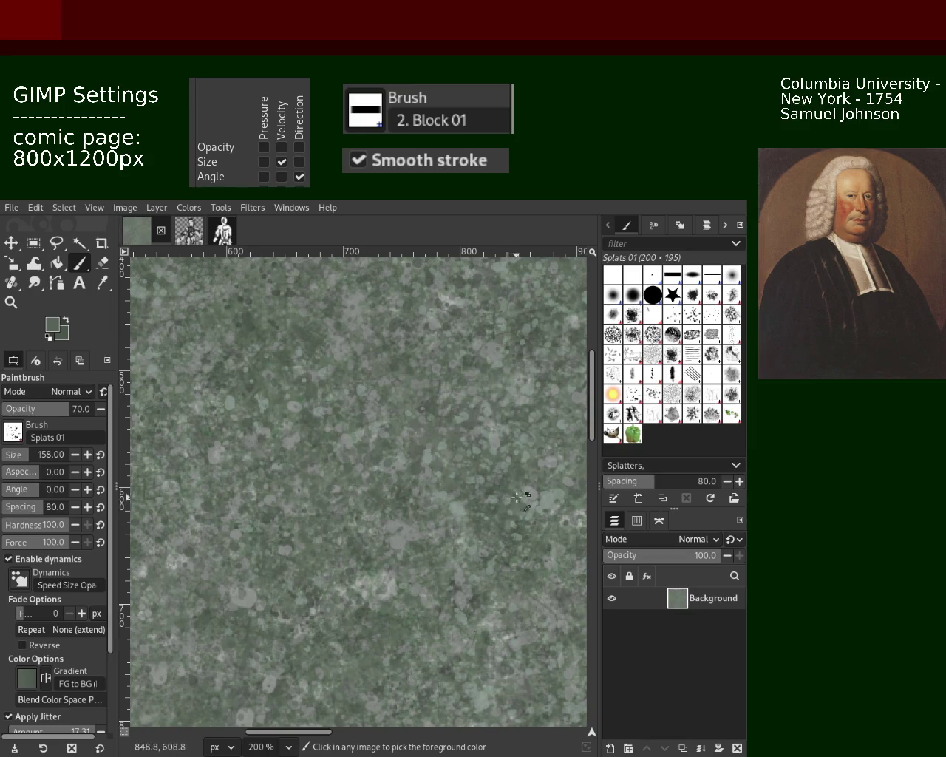
pyautogui.keyDown('ctrl'); pyautogui.click(490, 493); pyautogui.keyUp('ctrl')
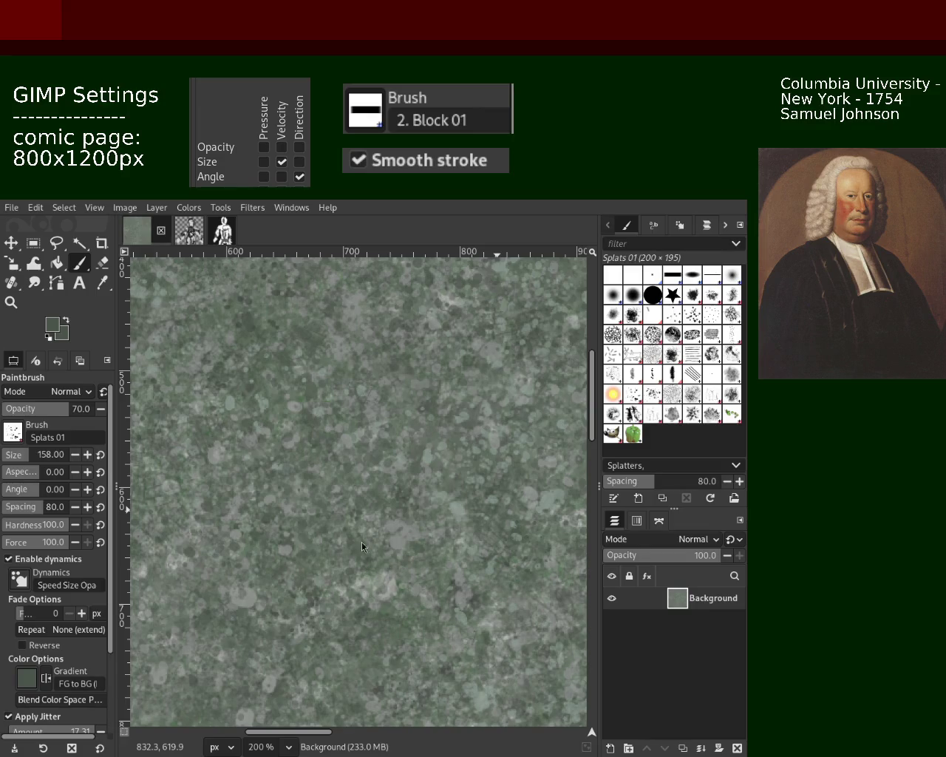
# Step: Undo the misplaced splat cluster, sample darker and lighter greens, and stamp another splat
pyautogui.moveTo(348, 545); pyautogui.dragTo(324, 559)
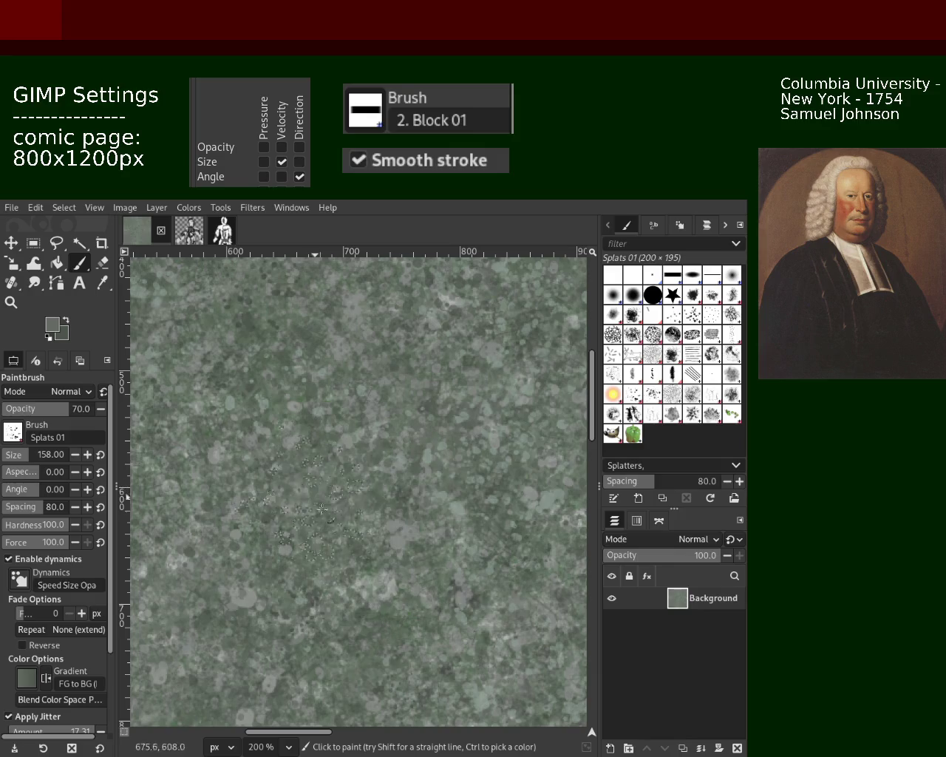
pyautogui.hotkey('ctrl', 'z')
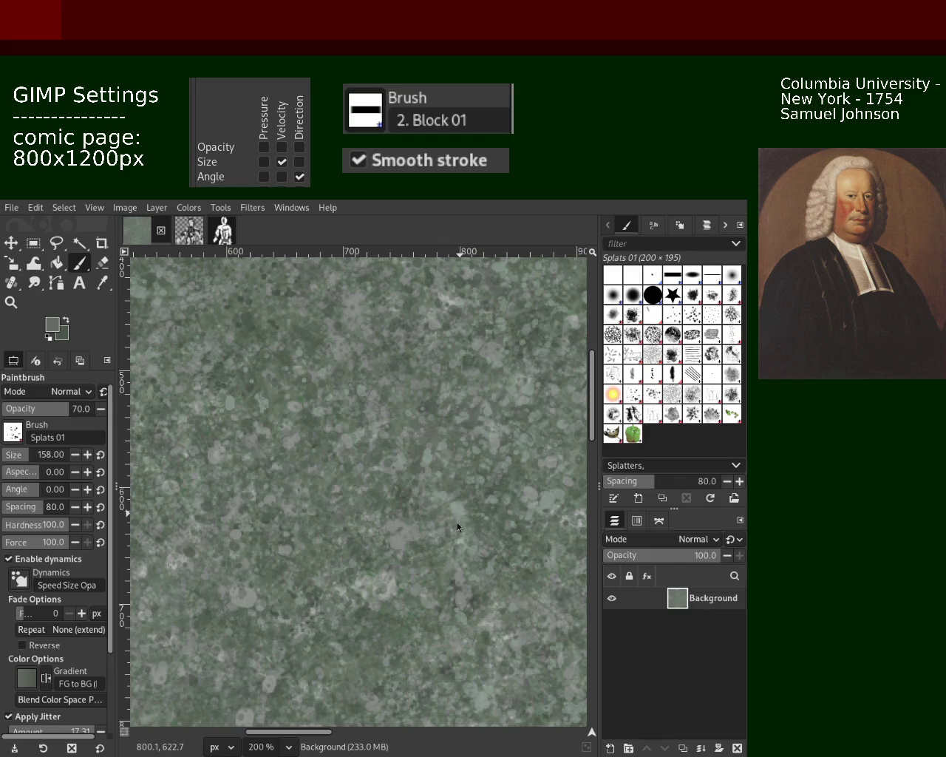
pyautogui.keyDown('ctrl'); pyautogui.click(309, 394); pyautogui.keyUp('ctrl')
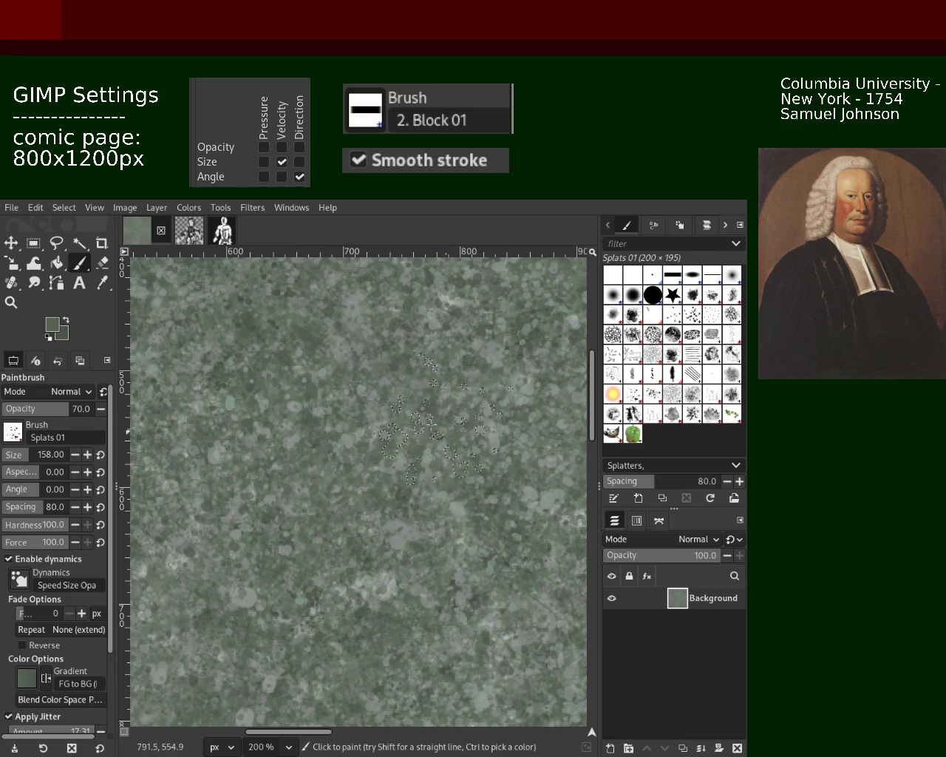
pyautogui.keyDown('ctrl'); pyautogui.click(257, 430); pyautogui.keyUp('ctrl')
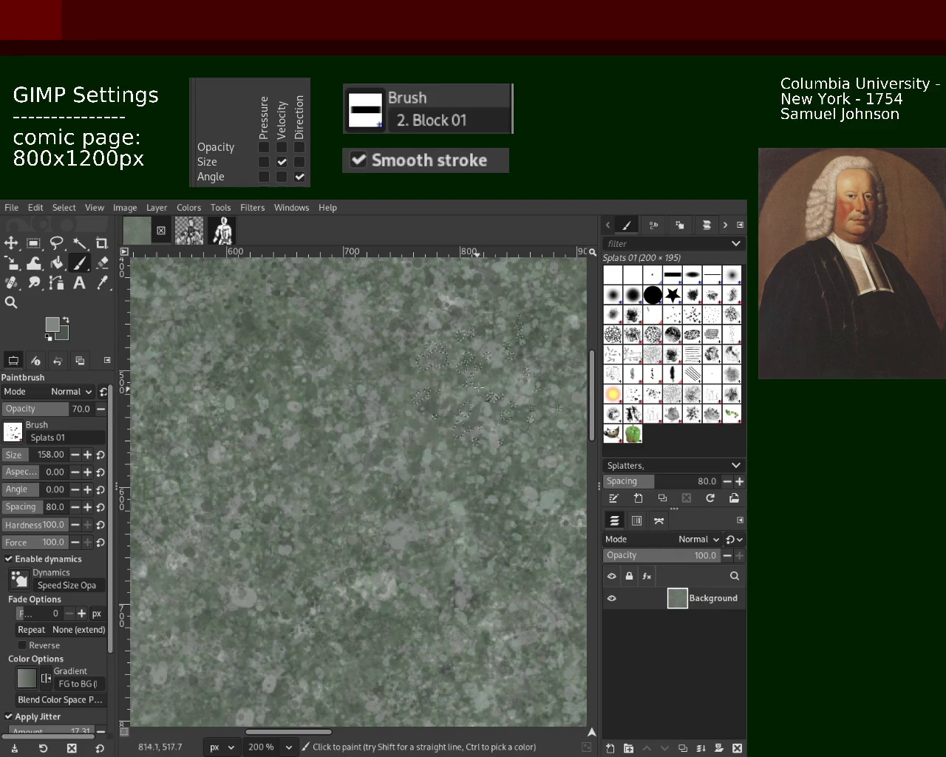
pyautogui.keyDown('ctrl'); pyautogui.click(469, 373); pyautogui.keyUp('ctrl')
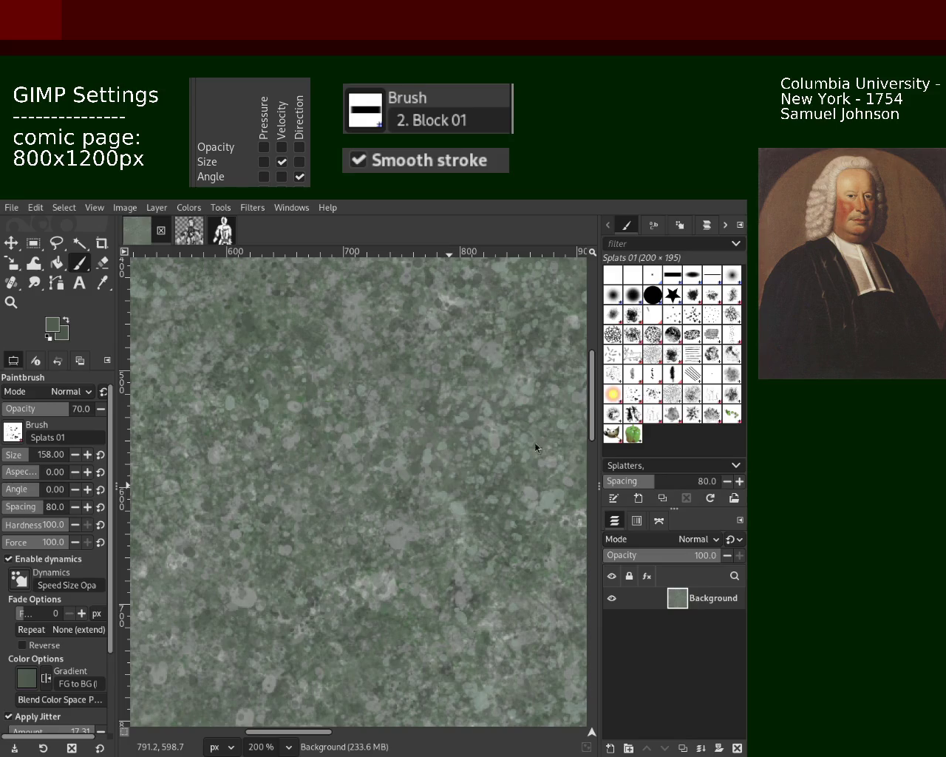
pyautogui.click(262, 406)
# Step: Zoom out and re-zoom to 150% on a new area, then return to the Splats 01 paintbrush
pyautogui.press('z')
pyautogui.scroll(-3, 358, 367)
pyautogui.click(358, 368)
pyautogui.click(359, 368)
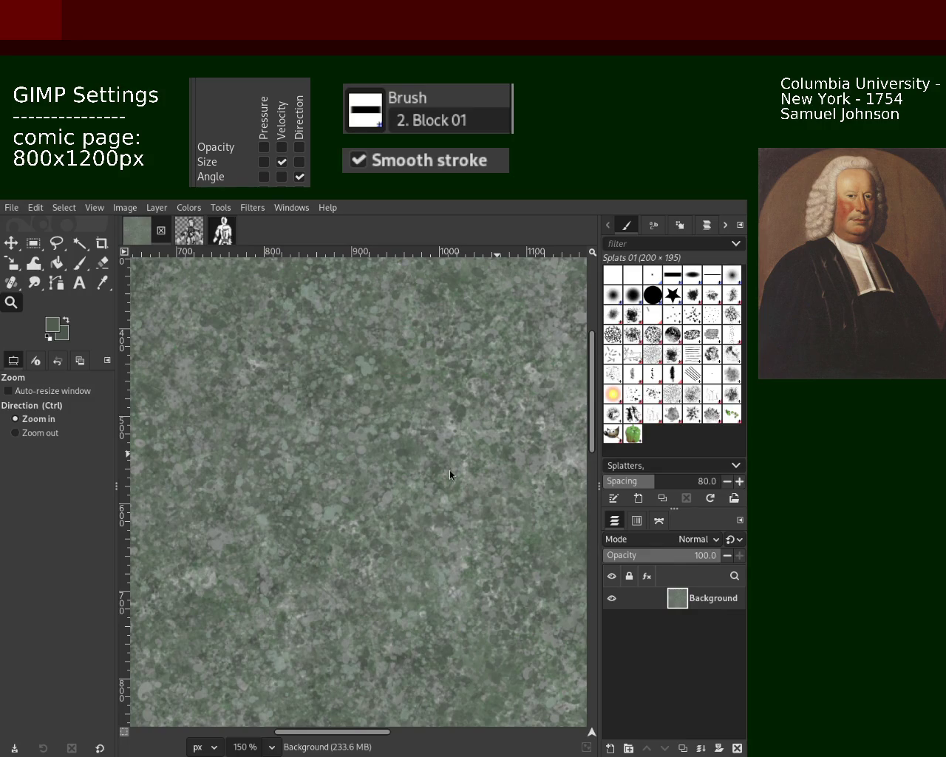
pyautogui.press('ctrl')
pyautogui.keyDown('ctrl'); pyautogui.click(459, 413); pyautogui.keyUp('ctrl')
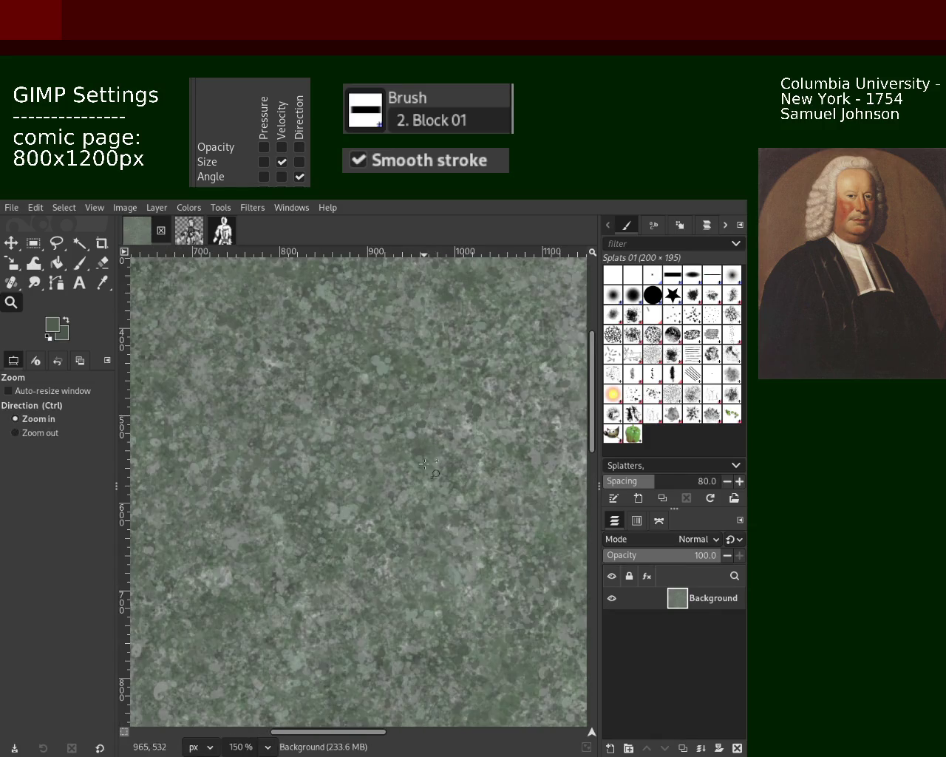
pyautogui.press('-')
pyautogui.doubleClick(495, 427)
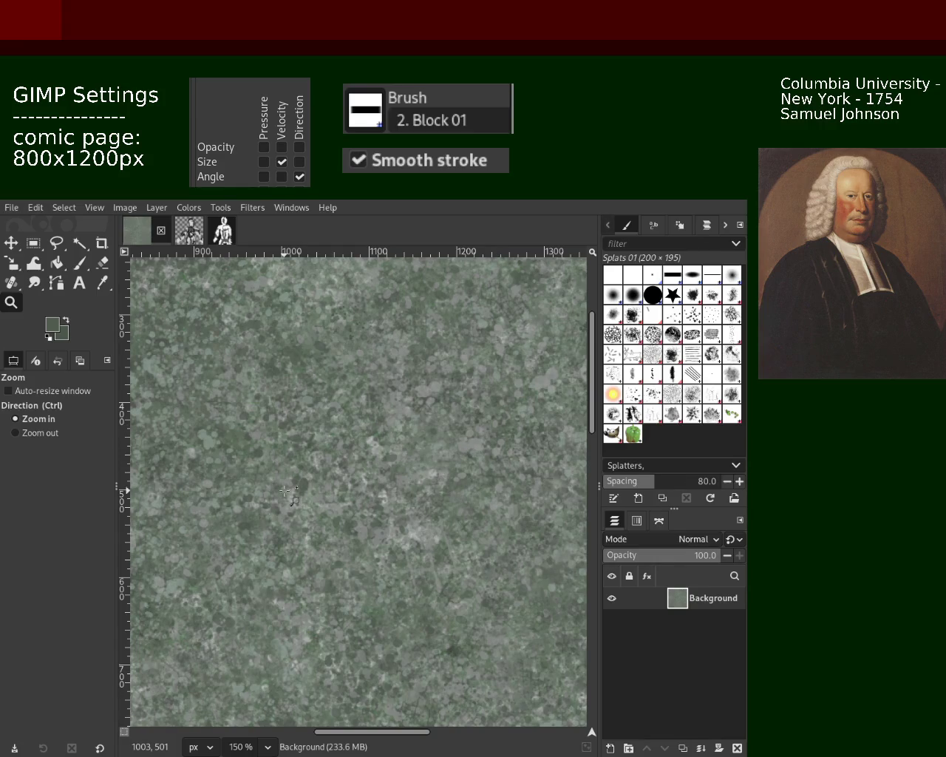
pyautogui.click(78, 265)
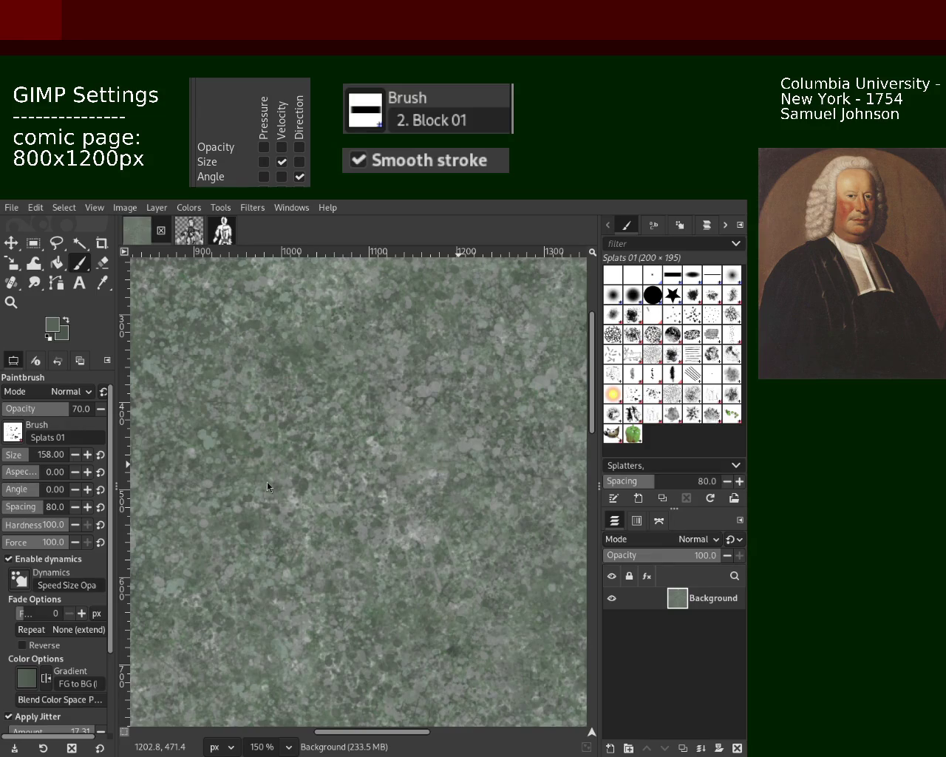
# Step: Sample a green, stamp splat dabs left of centre, then pick a darker green
pyautogui.keyDown('ctrl'); pyautogui.click(478, 449); pyautogui.keyUp('ctrl')
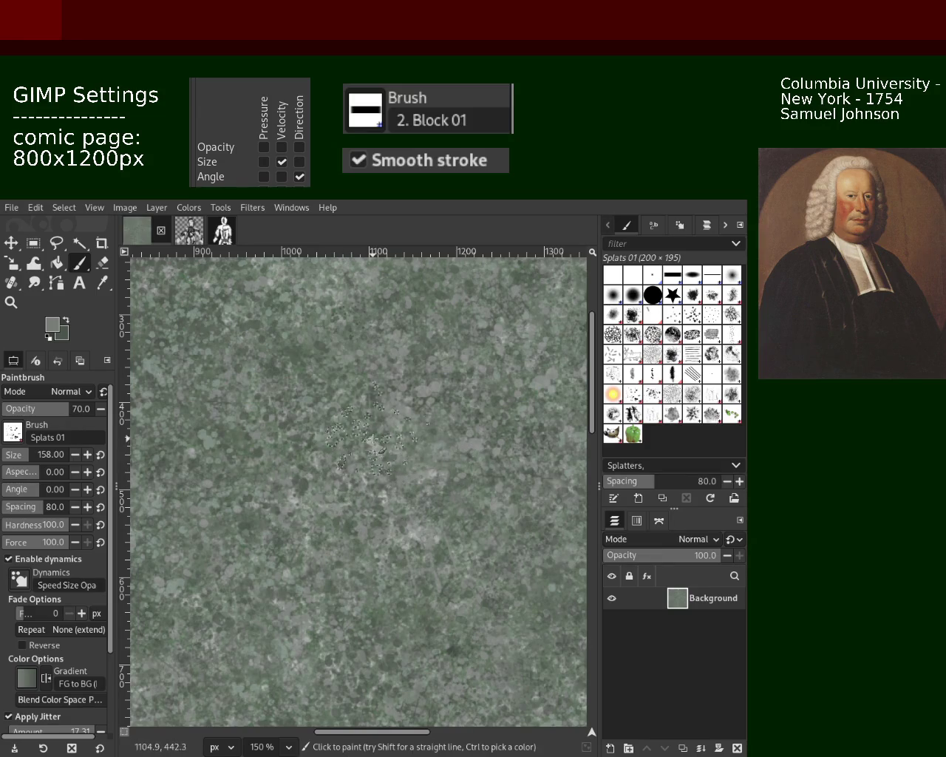
pyautogui.click(276, 379)
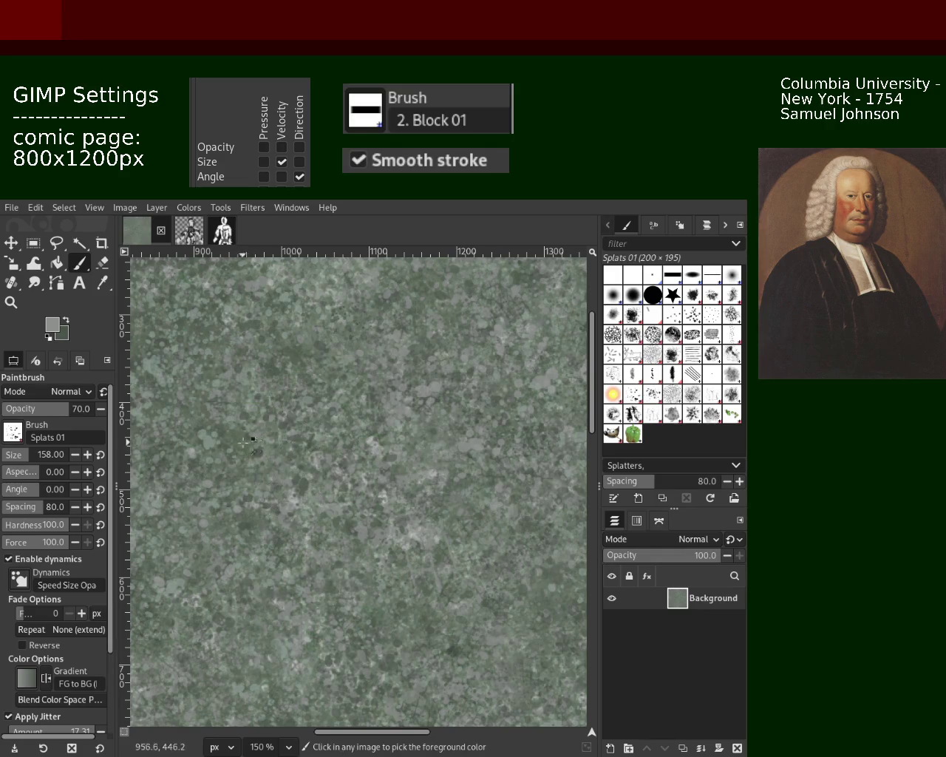
pyautogui.keyDown('ctrl'); pyautogui.click(298, 364); pyautogui.keyUp('ctrl')
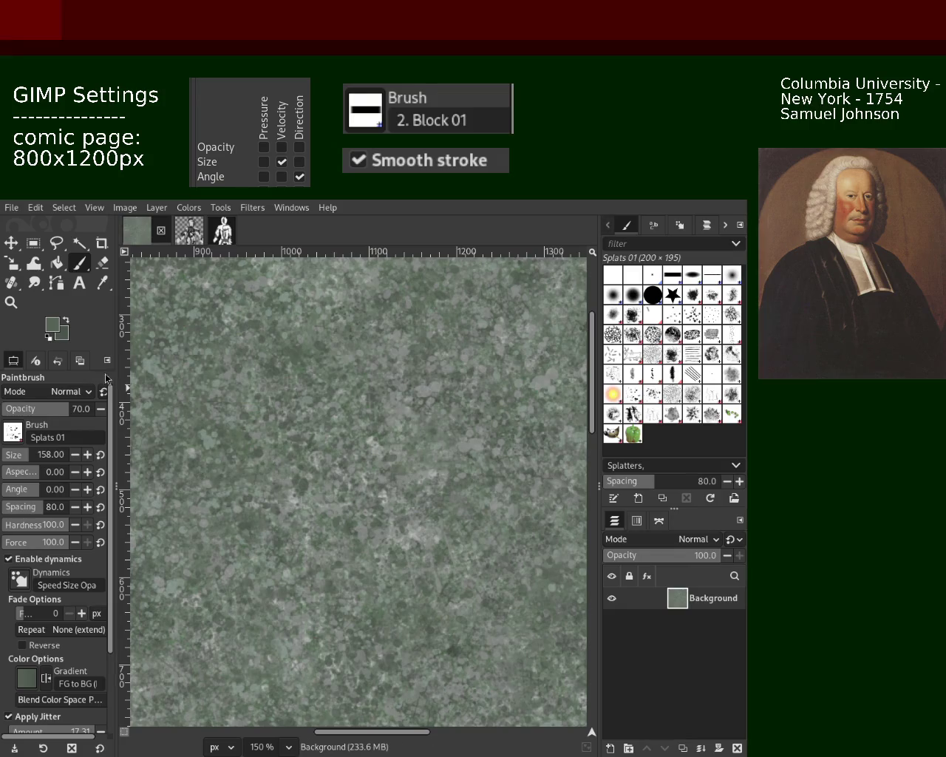
pyautogui.click(11, 301)
# Step: Zoom to 150% on the right side and sample a darker green with the Paintbrush
pyautogui.keyDown('ctrl'); pyautogui.click(355, 464); pyautogui.keyUp('ctrl')
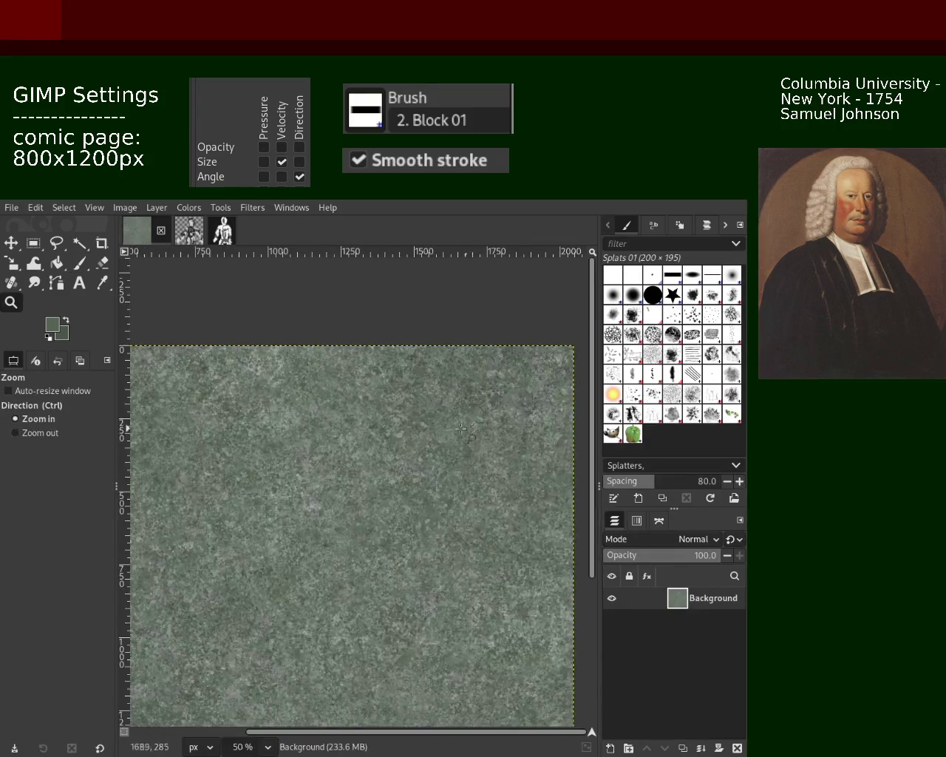
pyautogui.click(354, 464)
pyautogui.click(355, 465)
pyautogui.click(80, 262)
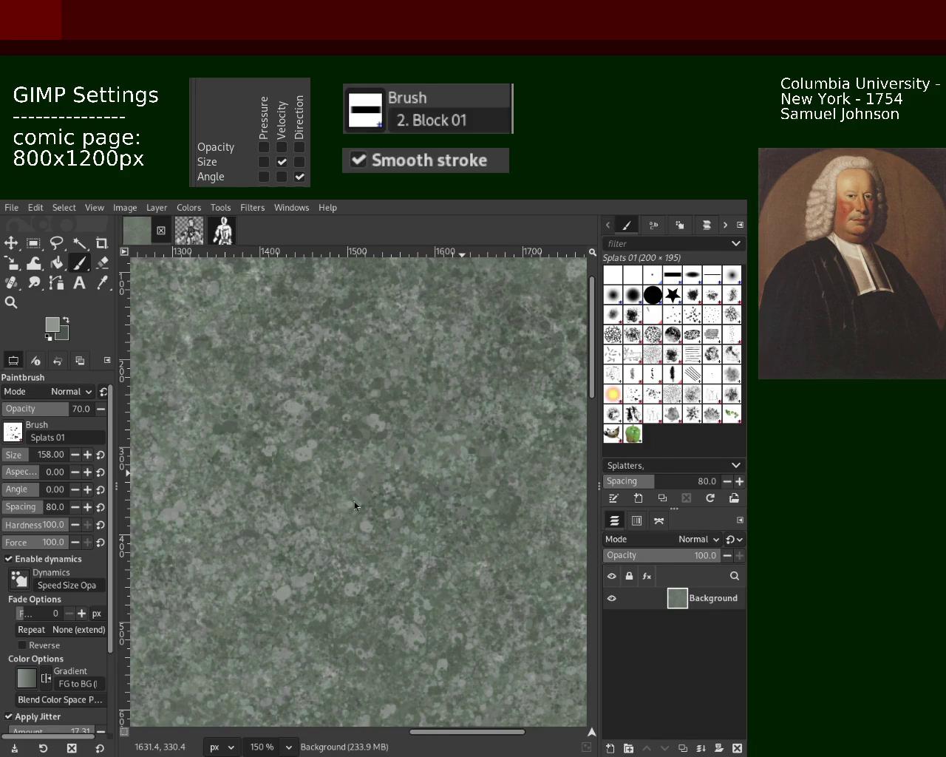
pyautogui.keyDown('ctrl'); pyautogui.click(345, 403); pyautogui.keyUp('ctrl')
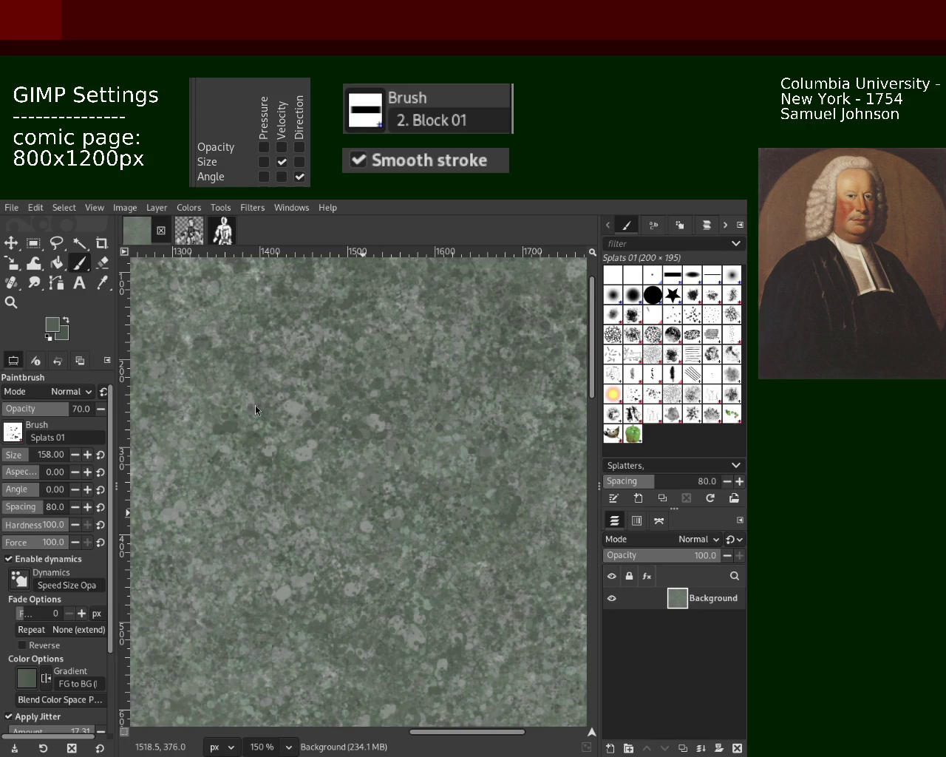
# Step: Zoom out and scroll to check the overall stone texture
pyautogui.click(11, 301)
pyautogui.click(406, 433)
pyautogui.scroll(-4, 407, 432)
pyautogui.scroll(2, 407, 433)
pyautogui.scroll(3, 407, 433)
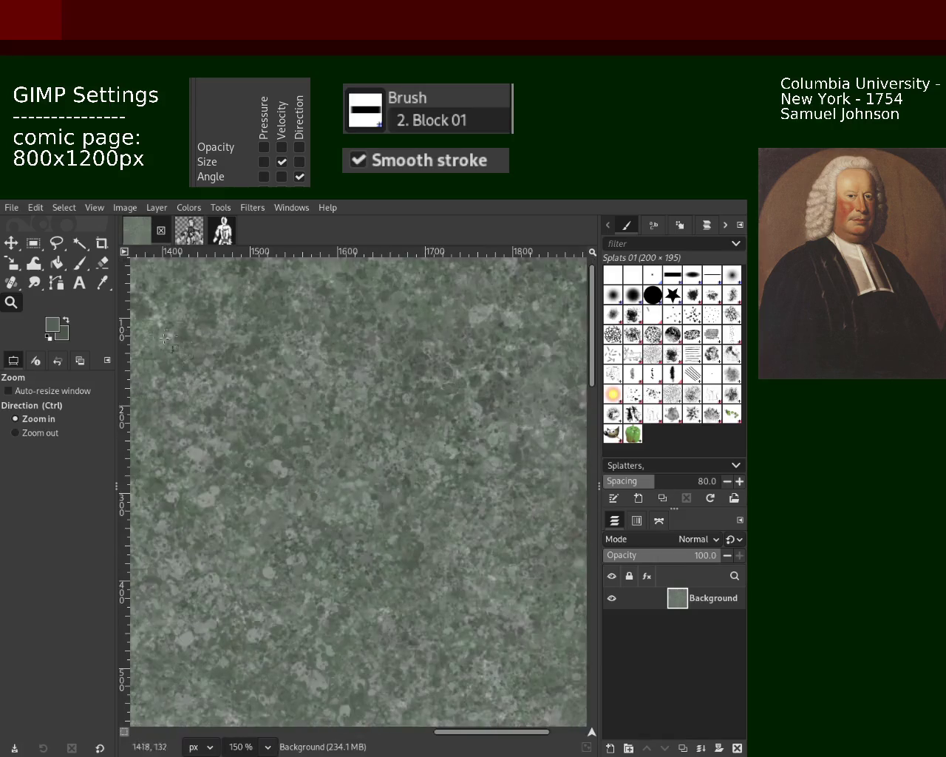
# Step: Return to the Splats 01 paintbrush and sample a lighter green from the right-hand area
pyautogui.click(78, 262)
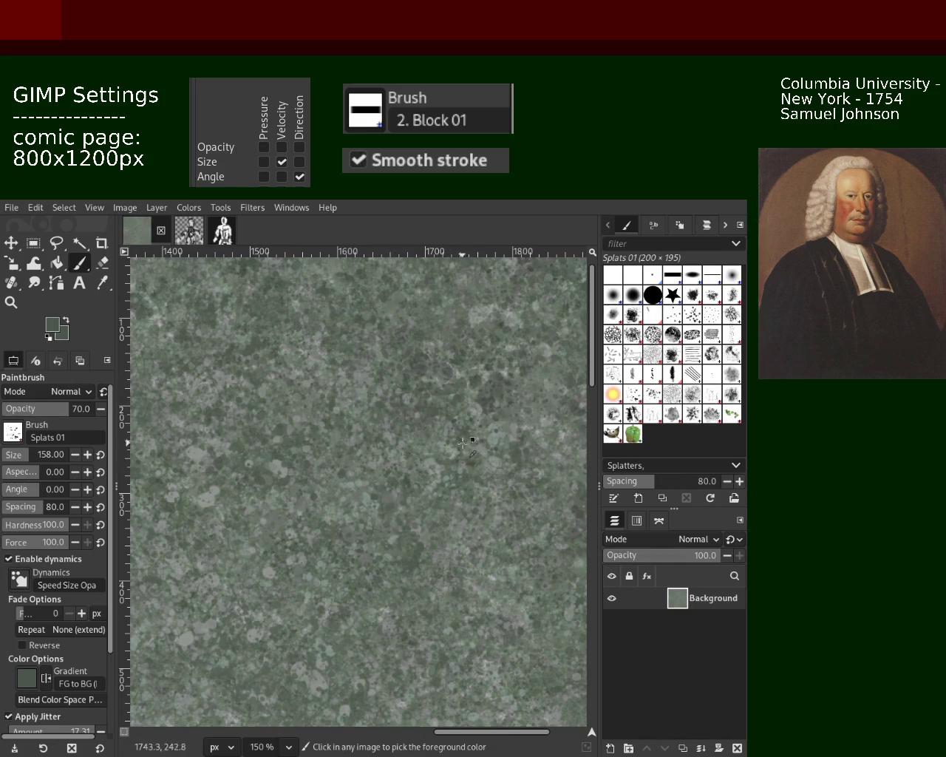
pyautogui.keyDown('ctrl'); pyautogui.click(479, 409); pyautogui.keyUp('ctrl')
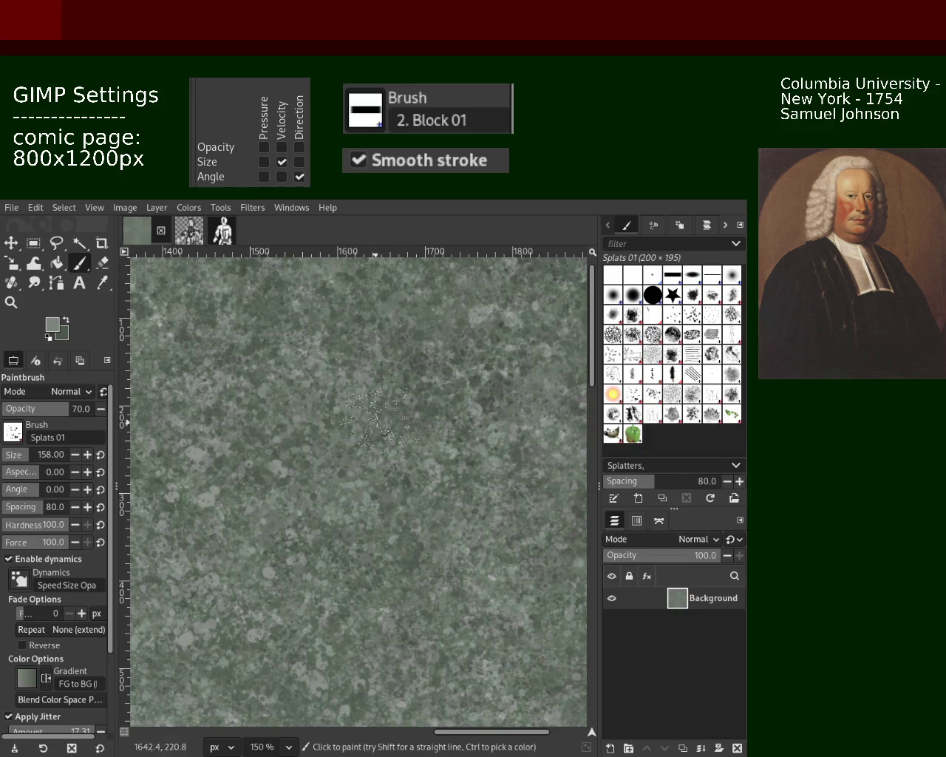
# Step: Sample a brighter green, then darker greens from the canvas for further splat dabs
pyautogui.press('ctrl')
pyautogui.keyDown('ctrl'); pyautogui.click(479, 316); pyautogui.keyUp('ctrl')
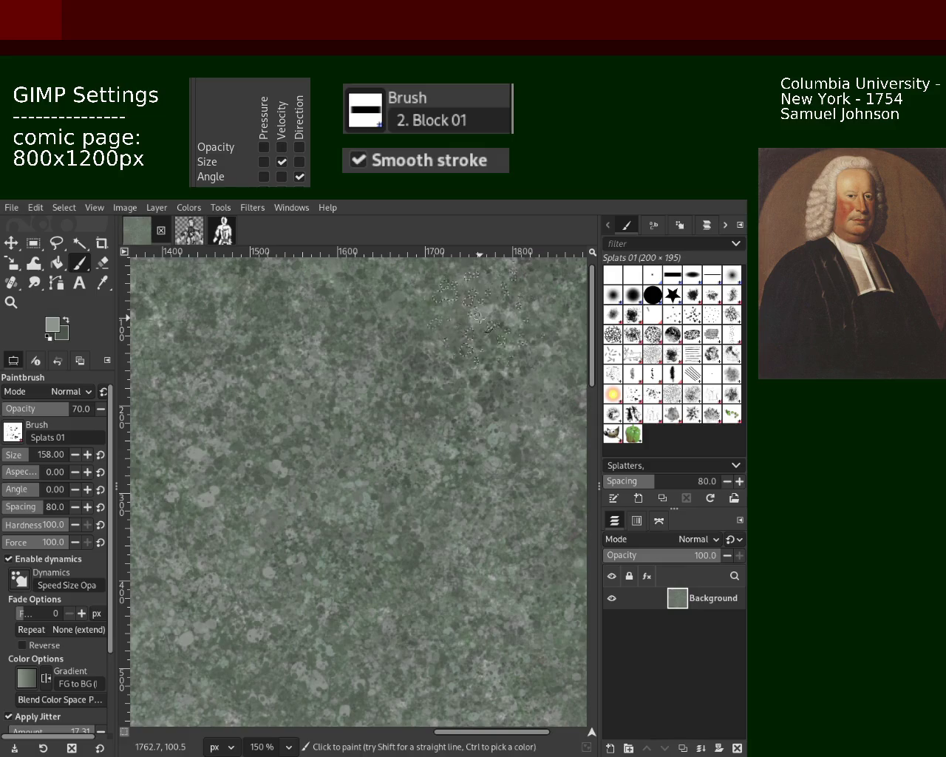
pyautogui.press('ctrl')
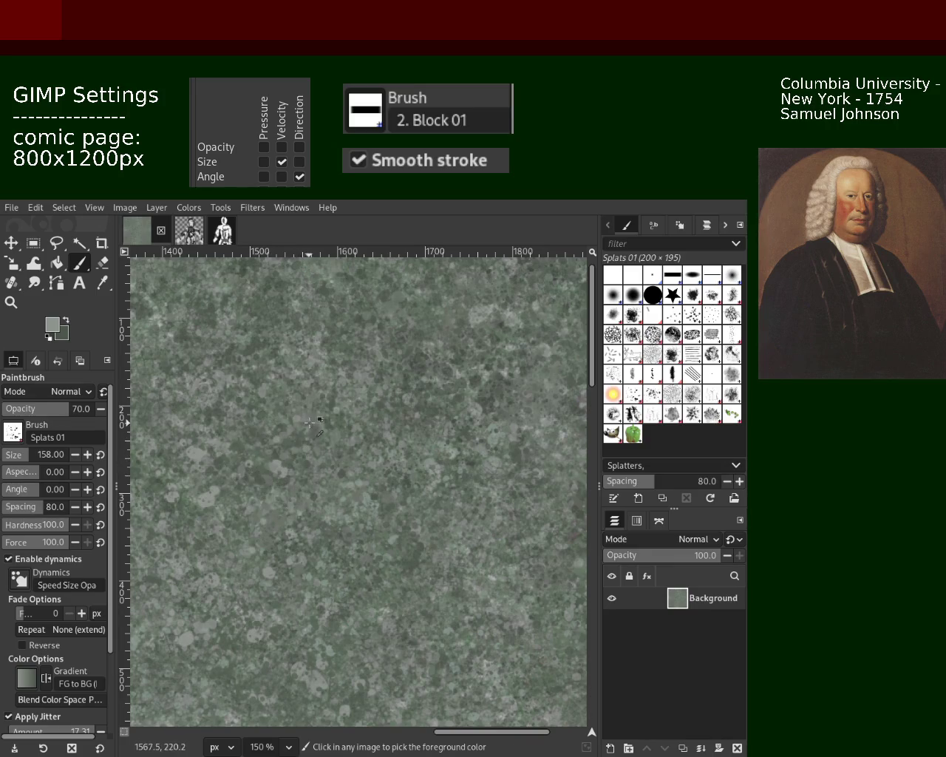
pyautogui.keyDown('ctrl'); pyautogui.click(261, 443); pyautogui.keyUp('ctrl')
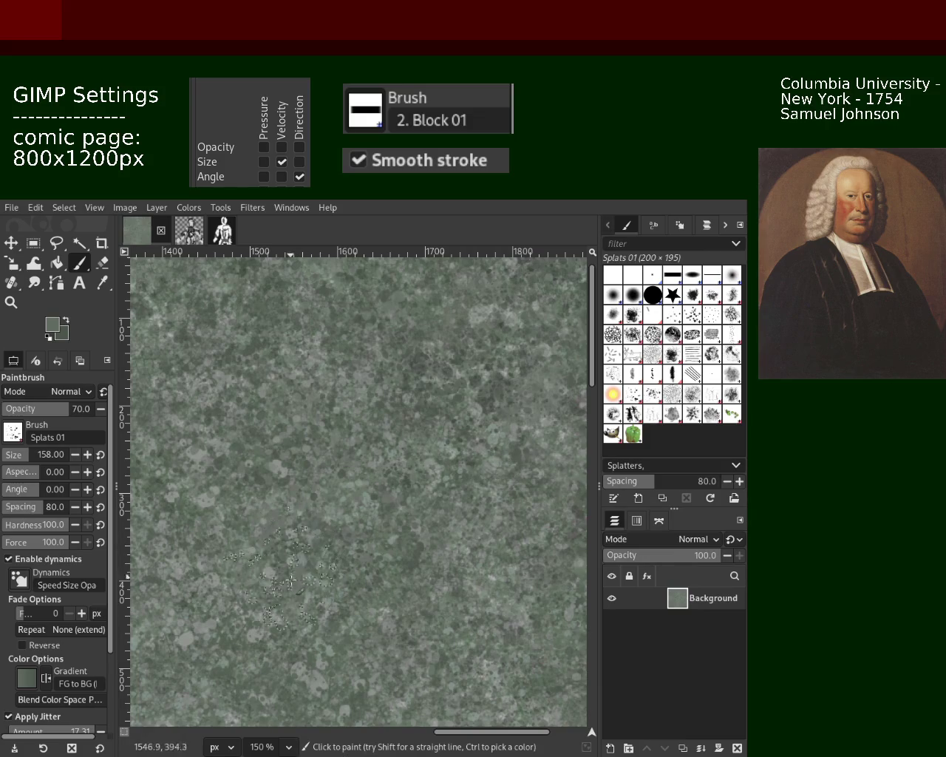
pyautogui.keyDown('ctrl'); pyautogui.click(214, 569); pyautogui.keyUp('ctrl')
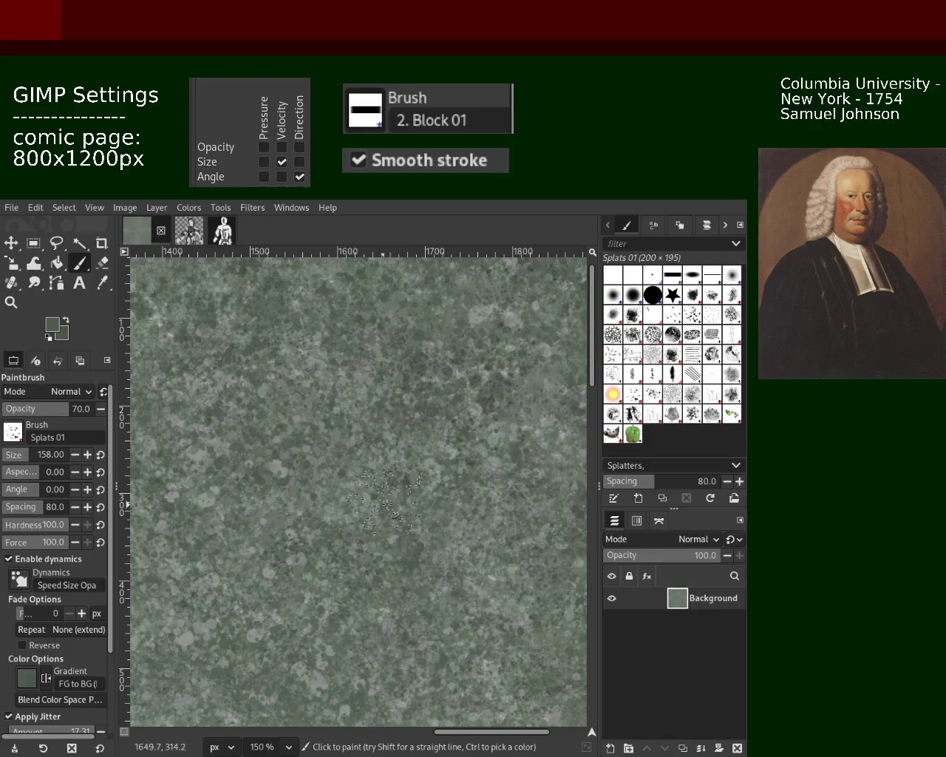
# Step: Sample greens from the stone texture and dab more Splats 01 marks across the canvas
pyautogui.press('ctrl')
pyautogui.keyDown('ctrl'); pyautogui.click(483, 386); pyautogui.keyUp('ctrl')
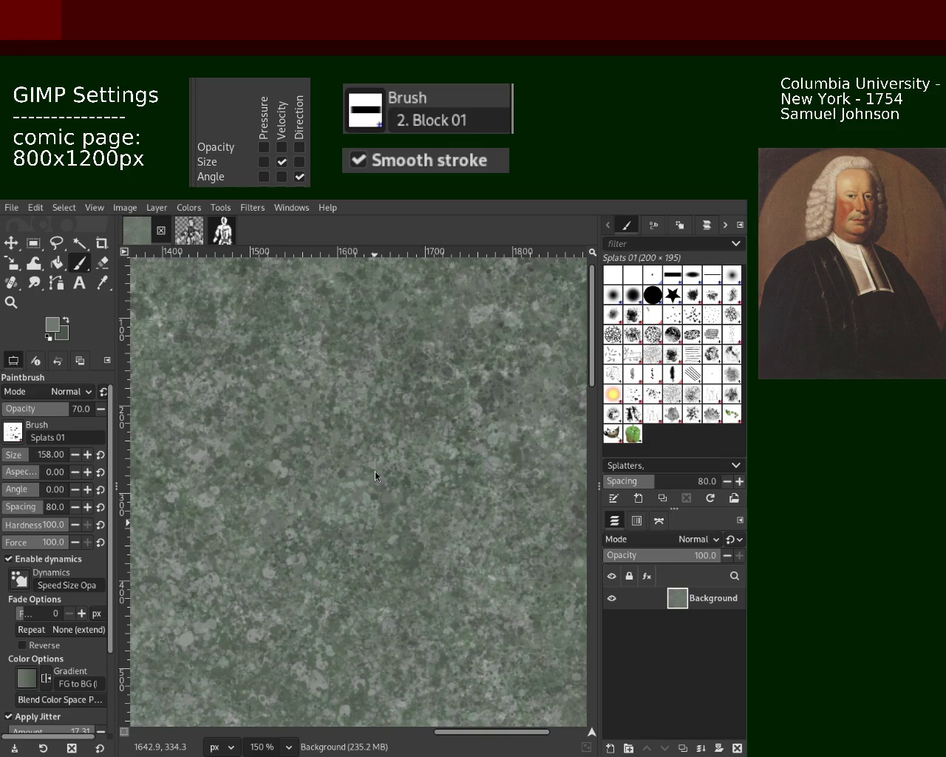
pyautogui.keyDown('ctrl'); pyautogui.click(259, 421); pyautogui.keyUp('ctrl')
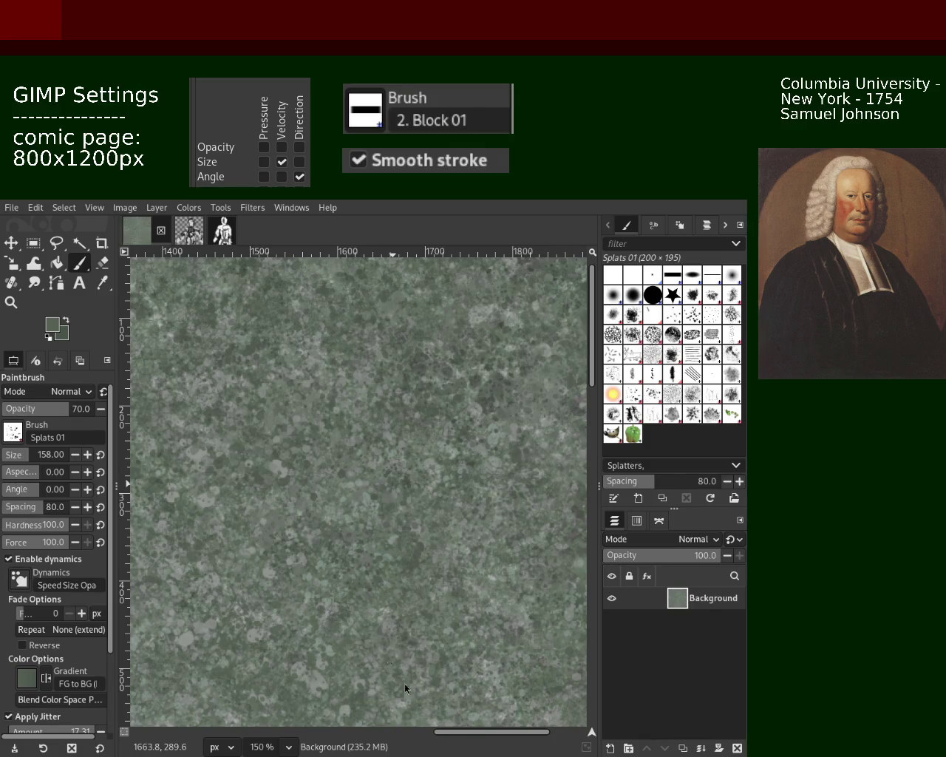
# Step: Zoom out, then zoom in to 200% on a new area of the texture
pyautogui.click(11, 302)
pyautogui.keyDown('ctrl'); pyautogui.click(468, 434); pyautogui.keyUp('ctrl')
pyautogui.click(307, 457)
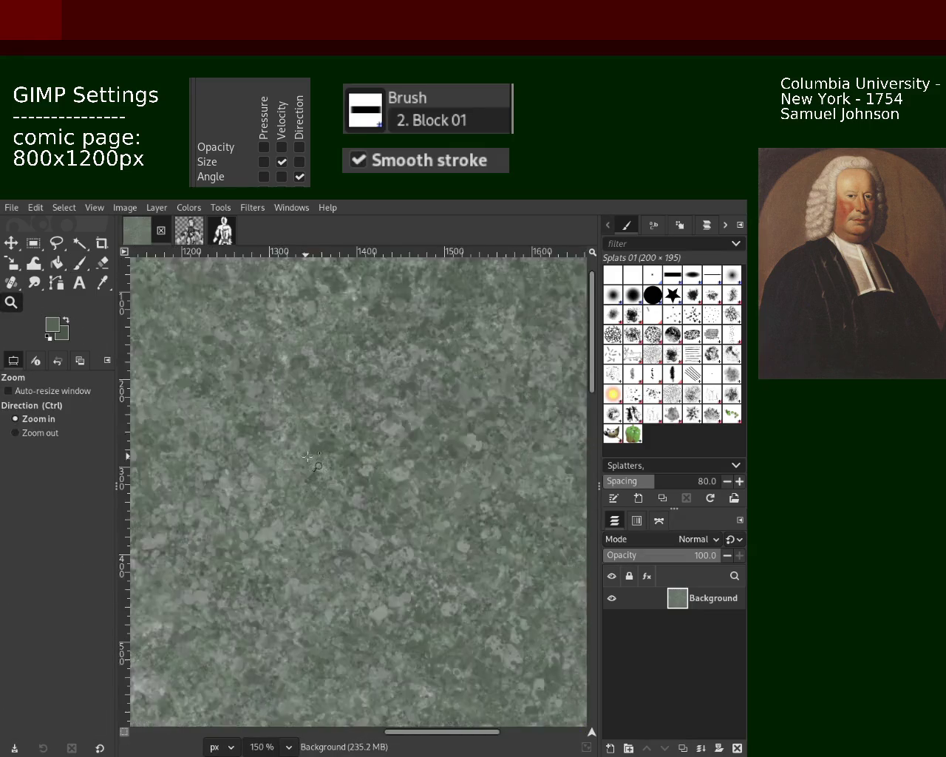
pyautogui.click(307, 457)
# Step: Sample a lighter grey-green and paint light grey splats into that area
pyautogui.click(79, 262)
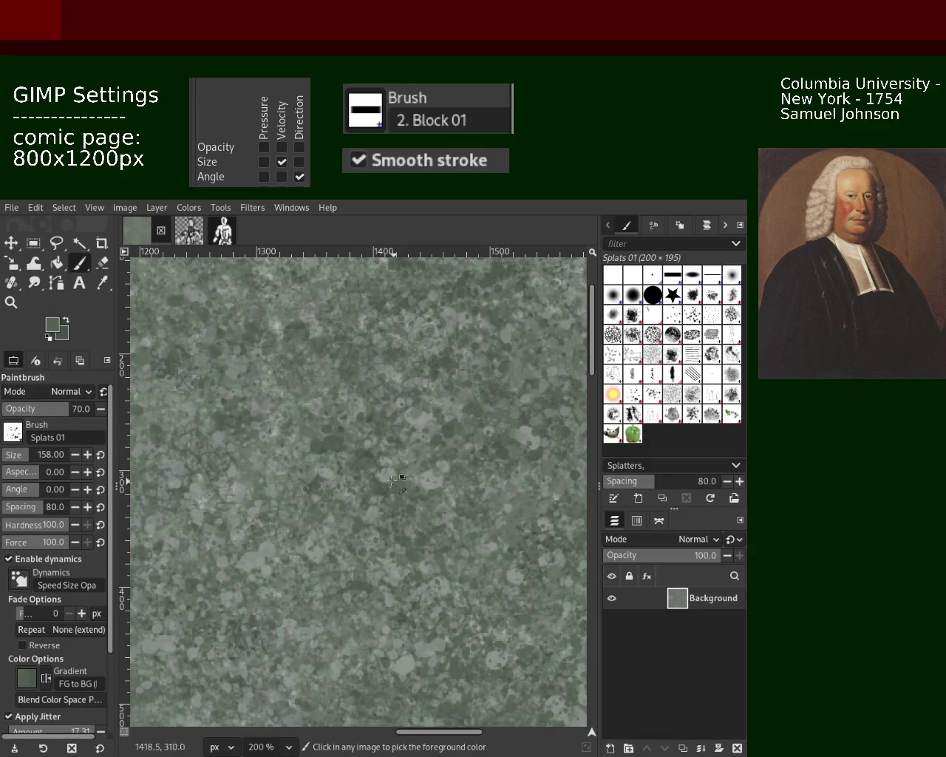
pyautogui.keyDown('ctrl'); pyautogui.click(394, 481); pyautogui.keyUp('ctrl')
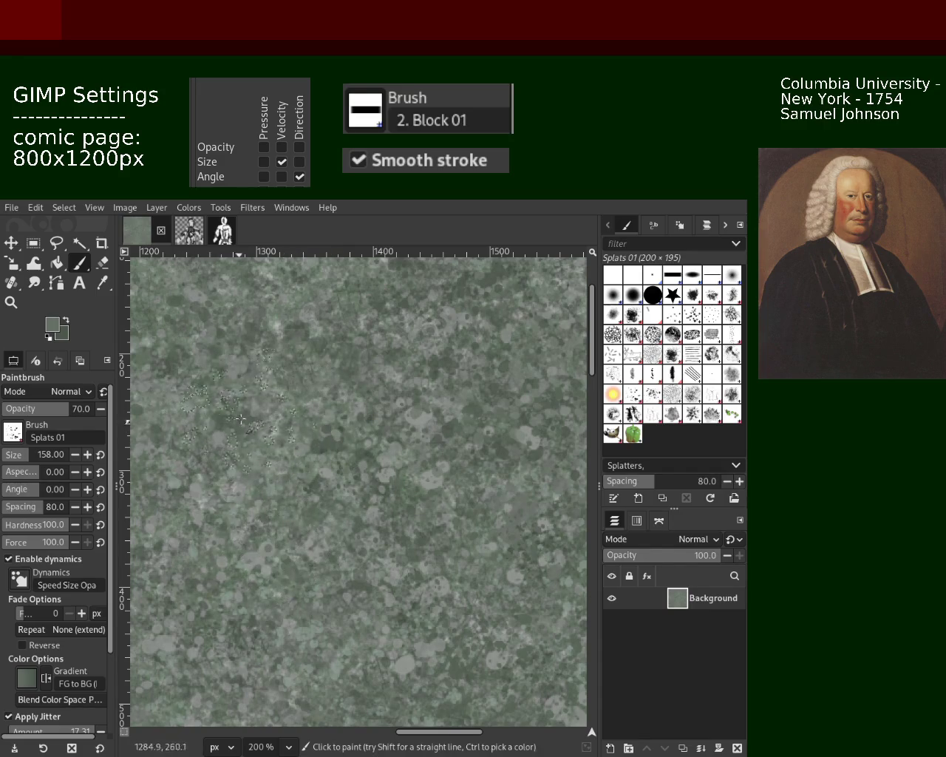
pyautogui.keyDown('ctrl'); pyautogui.click(281, 431); pyautogui.keyUp('ctrl')
pyautogui.click(281, 431)
# Step: Undo the light grey splats and zoom to 100% on a different area
pyautogui.hotkey('ctrl', 'z')
pyautogui.hotkey('ctrl', 'z')
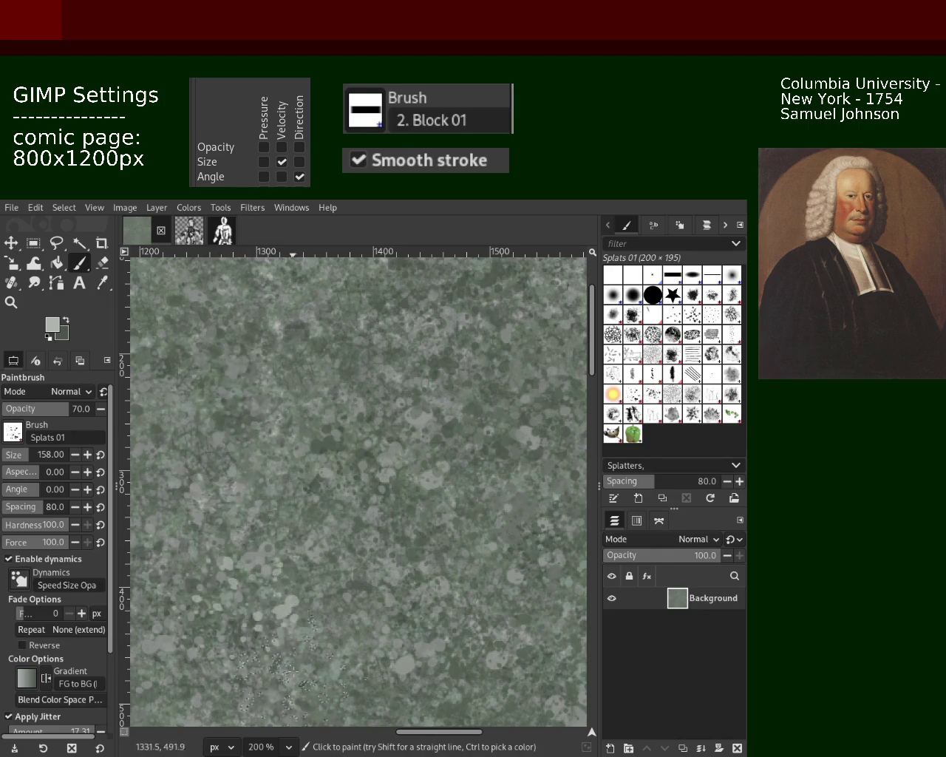
pyautogui.click(12, 301)
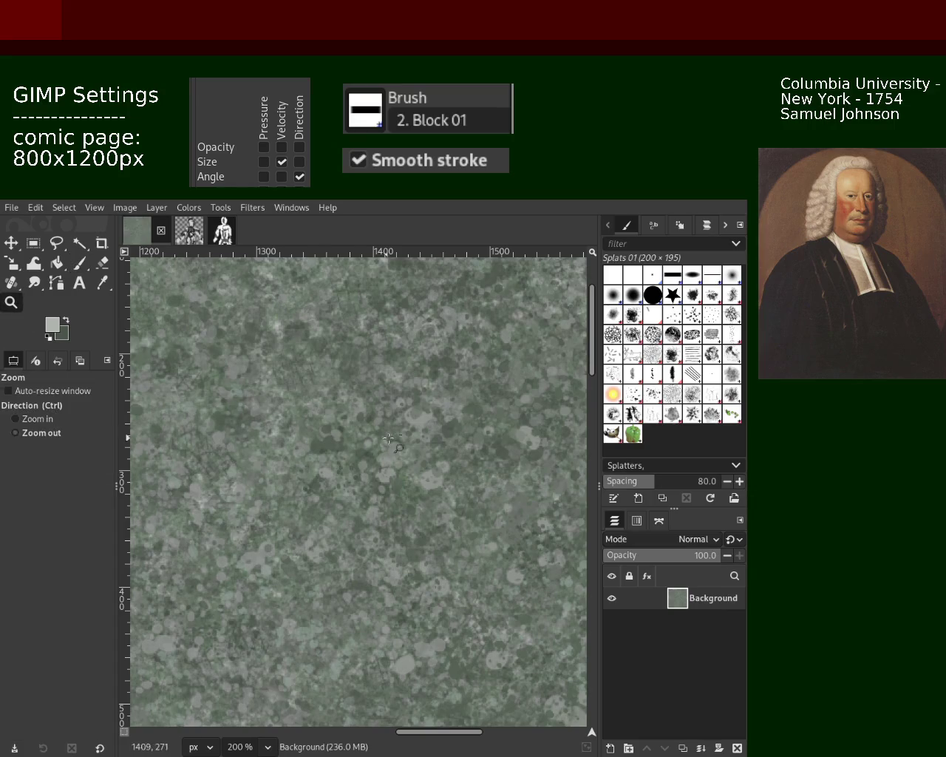
pyautogui.press('-')
pyautogui.press('-')
pyautogui.press('-')
pyautogui.click(210, 382)
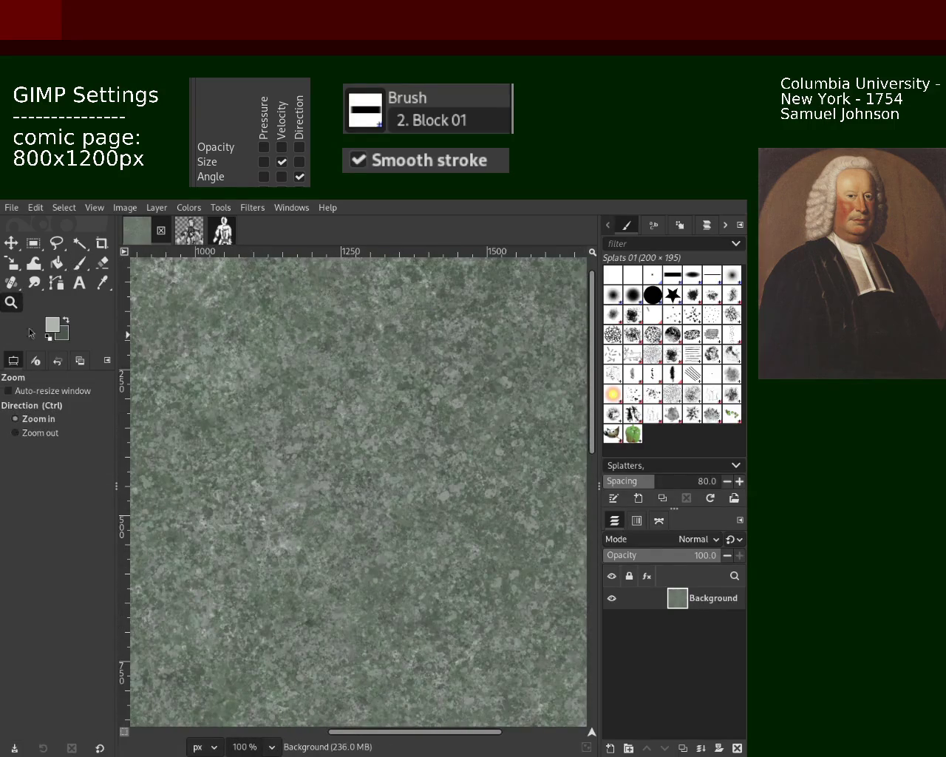
pyautogui.scroll(-2, 210, 383)
pyautogui.scroll(2, 222, 355)
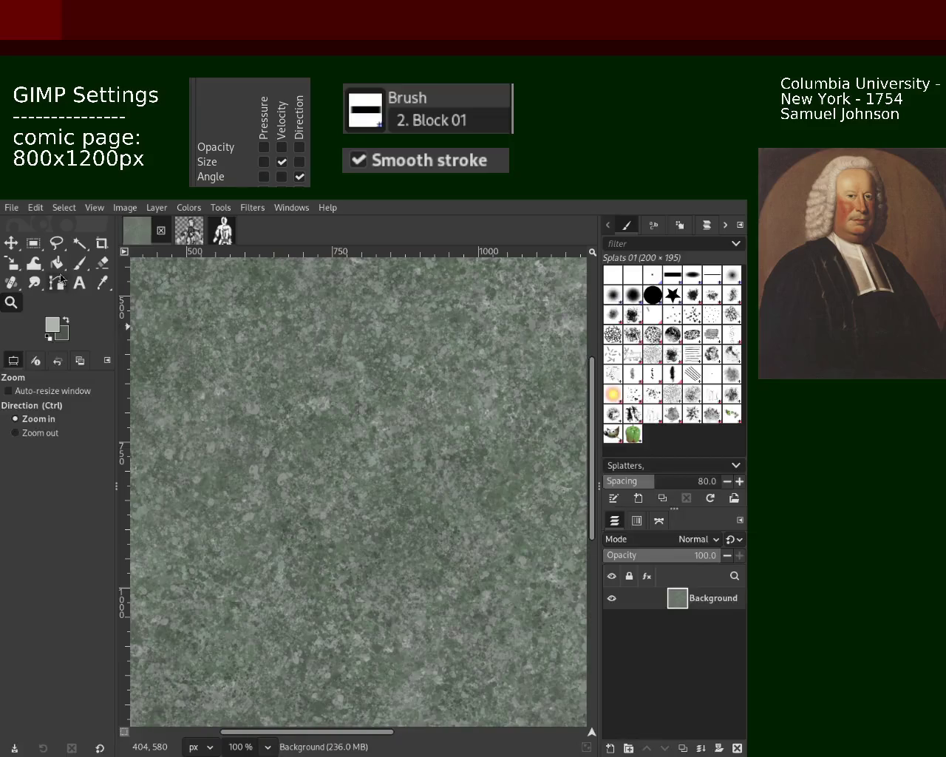
# Step: Dab more splats to even out this area, then zoom out to 66.7%
pyautogui.click(79, 263)
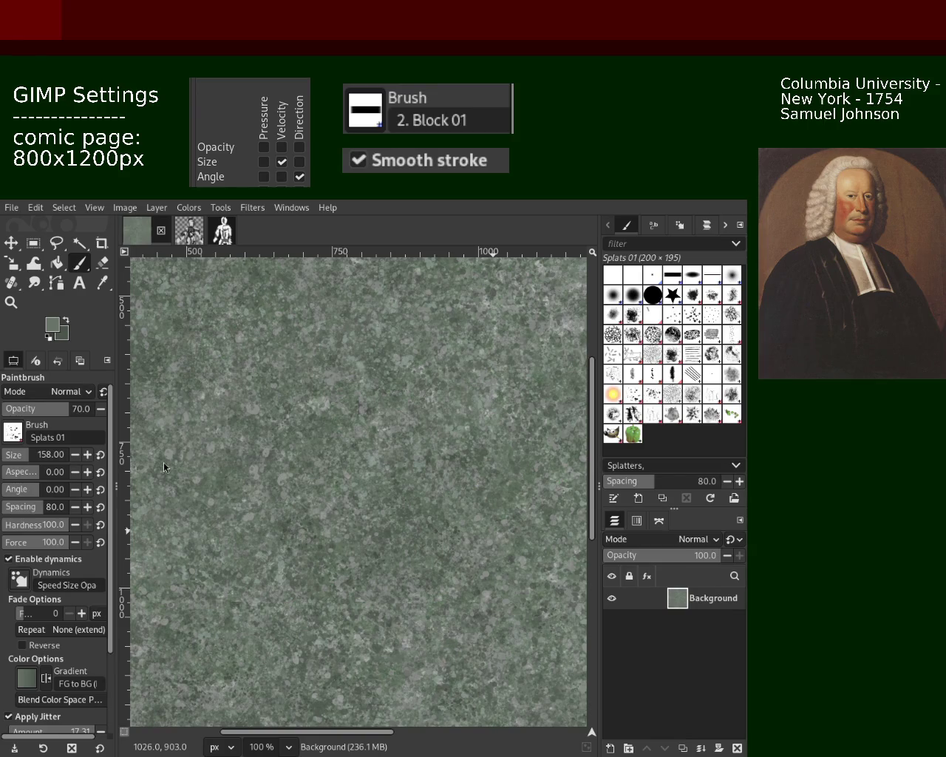
pyautogui.click(11, 302)
pyautogui.click(379, 427)
# Step: Zoom out to 18.2% to view the whole texture, then in to 150% on a new area
pyautogui.click(381, 427)
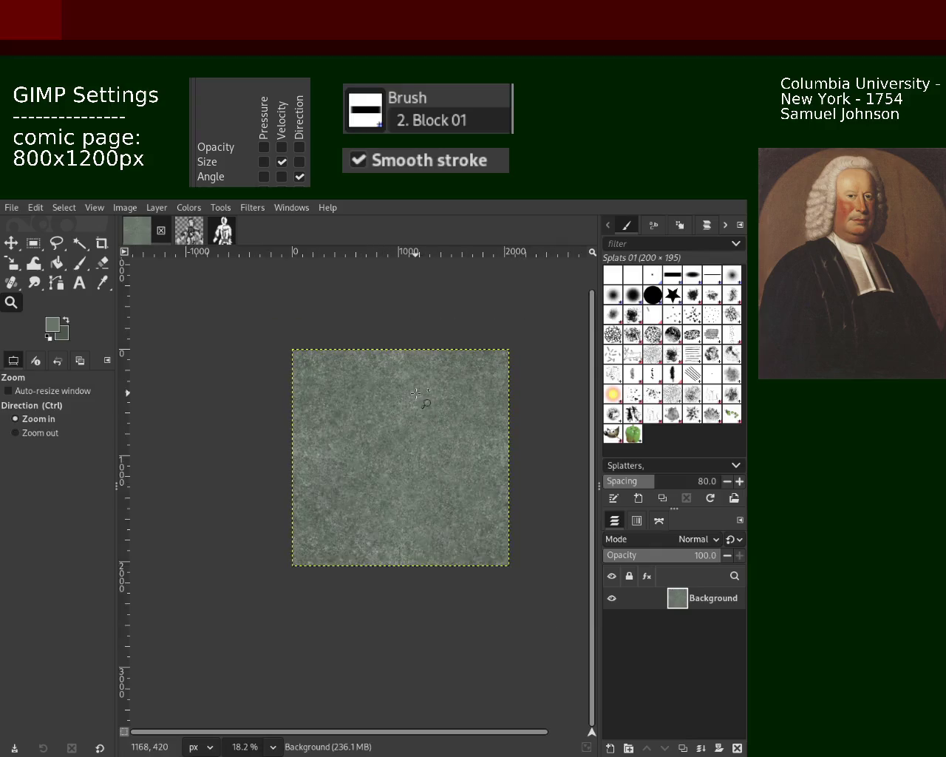
pyautogui.keyDown('ctrl'); pyautogui.scroll(2, 384, 421); pyautogui.keyUp('ctrl')
pyautogui.keyDown('ctrl'); pyautogui.scroll(2, 392, 414); pyautogui.keyUp('ctrl')
pyautogui.keyDown('ctrl'); pyautogui.scroll(3, 398, 406); pyautogui.keyUp('ctrl')
pyautogui.keyDown('ctrl'); pyautogui.scroll(1, 369, 385); pyautogui.keyUp('ctrl')
pyautogui.keyDown('ctrl'); pyautogui.scroll(-2, 296, 347); pyautogui.keyUp('ctrl')
pyautogui.keyDown('ctrl'); pyautogui.scroll(-1, 222, 318); pyautogui.keyUp('ctrl')
pyautogui.keyDown('ctrl'); pyautogui.scroll(-1, 172, 291); pyautogui.keyUp('ctrl')
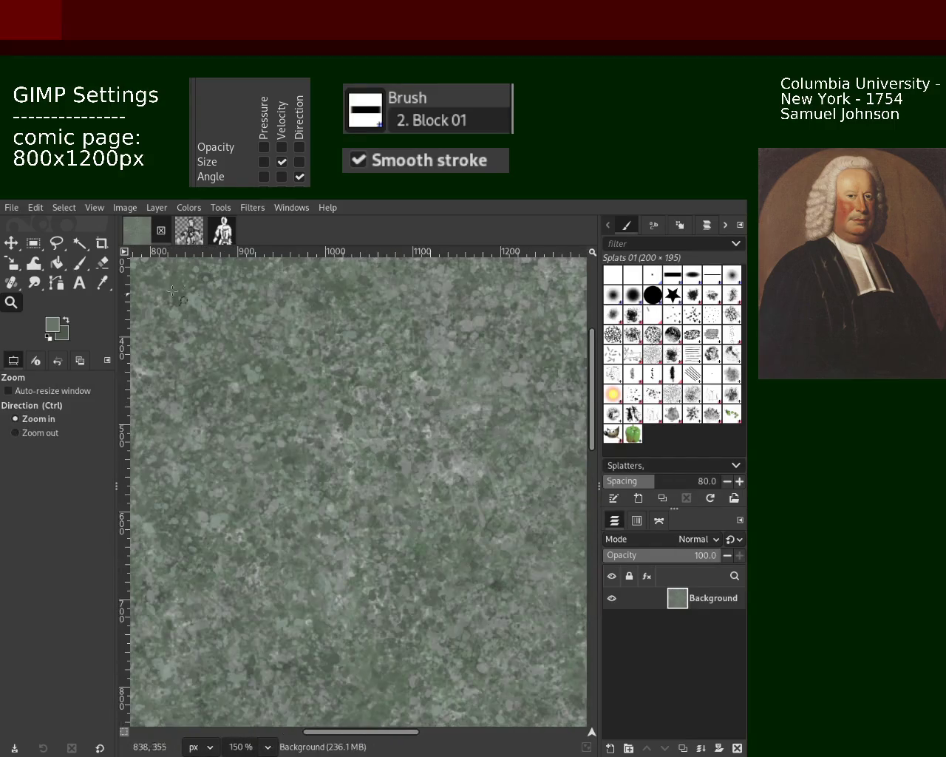
pyautogui.click(83, 265)
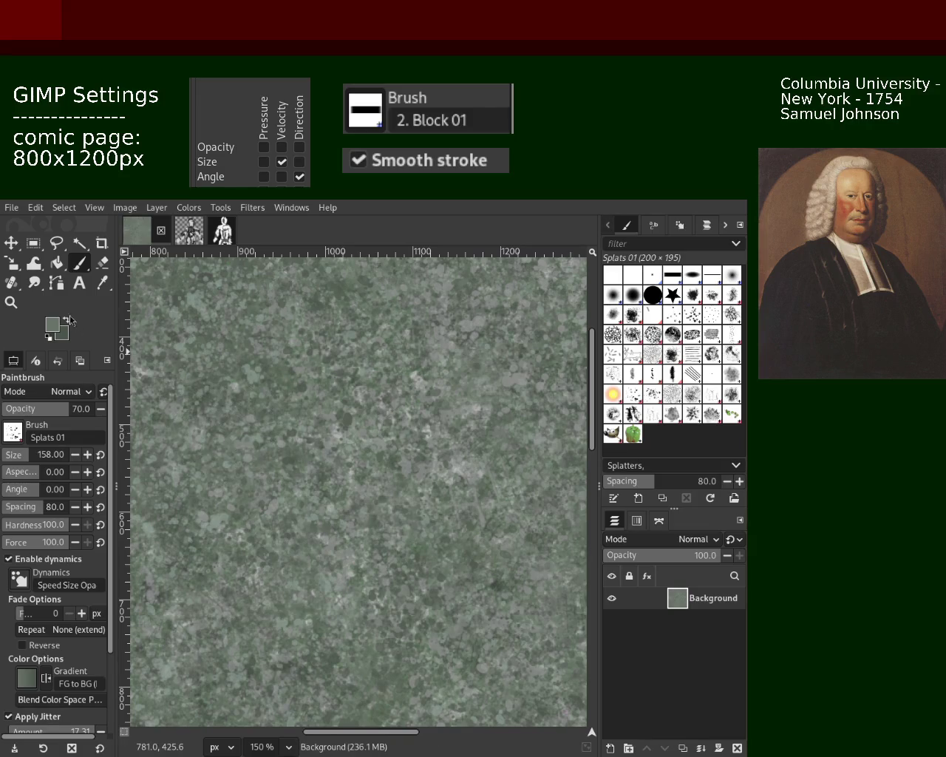
# Step: Sample lighter grey-green tones and dab more splats into the 150% area
pyautogui.keyDown('ctrl'); pyautogui.click(355, 437); pyautogui.keyUp('ctrl')
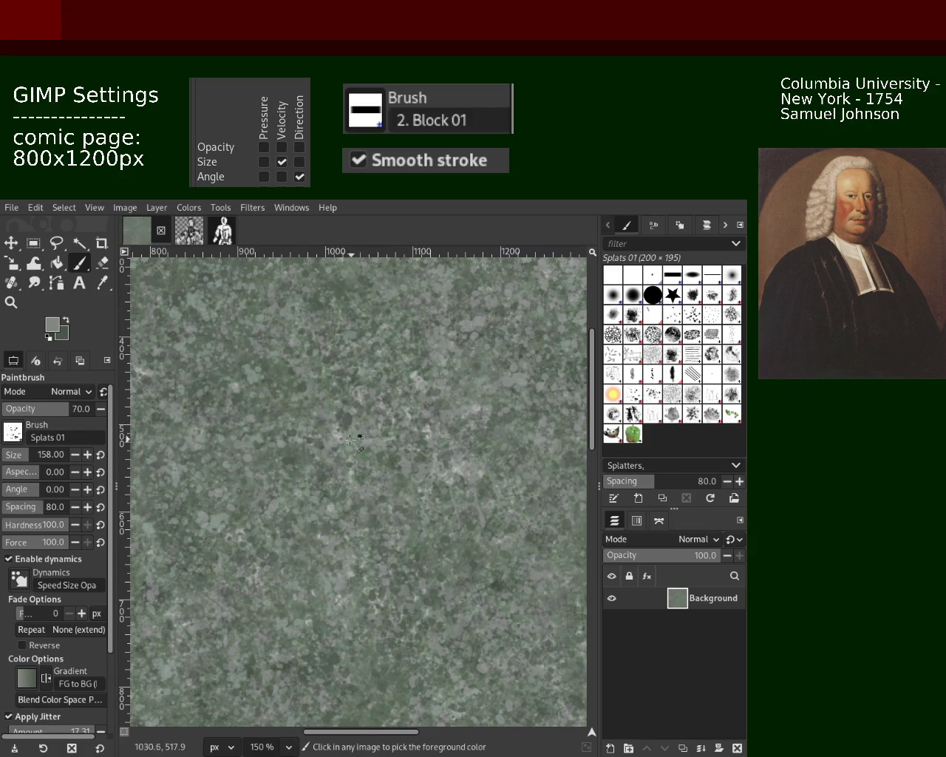
pyautogui.keyDown('ctrl'); pyautogui.click(355, 437); pyautogui.keyUp('ctrl')
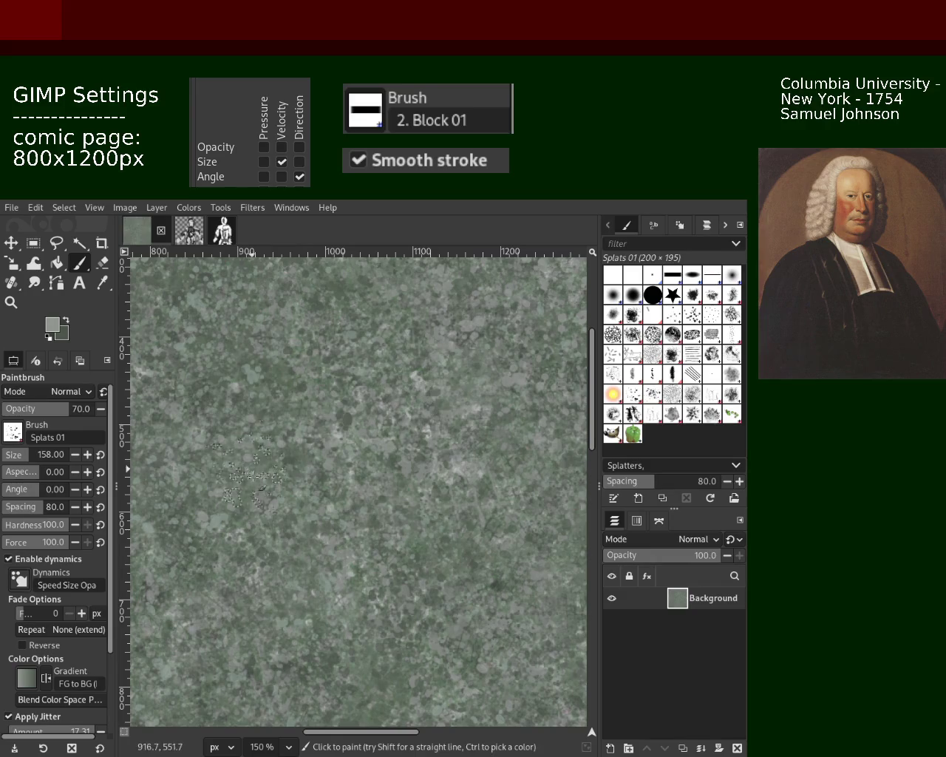
pyautogui.keyDown('ctrl'); pyautogui.click(467, 472); pyautogui.keyUp('ctrl')
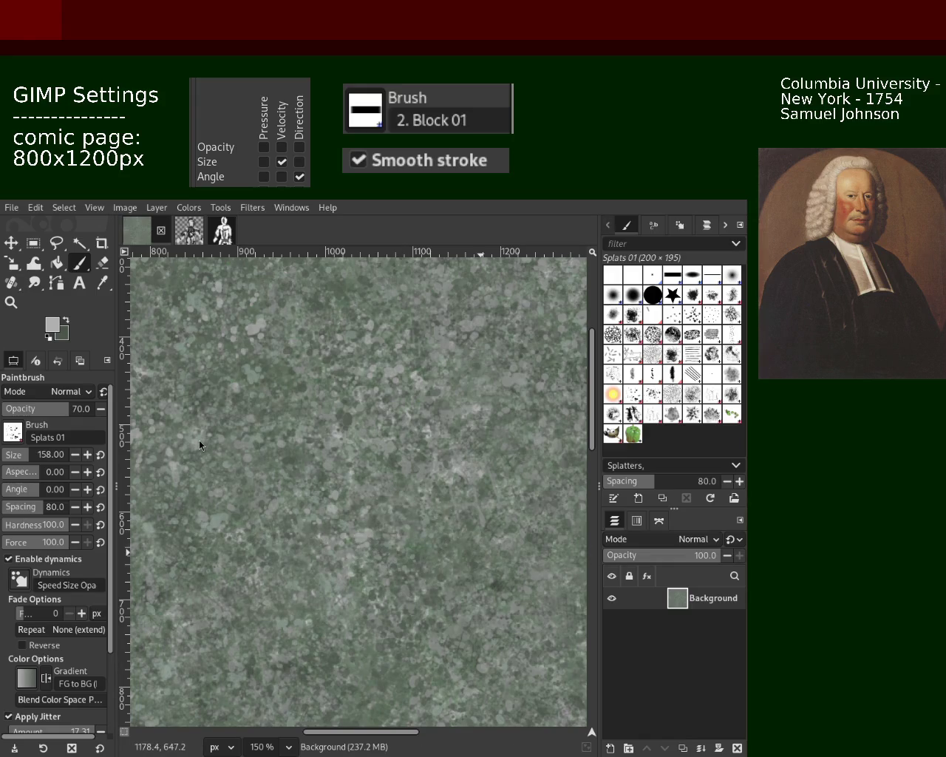
# Step: Zoom out to about 16.7% to see the whole texture, then back in to 66.7%
pyautogui.click(11, 302)
pyautogui.scroll(-3, 372, 485)
pyautogui.scroll(1, 373, 485)
pyautogui.keyDown('ctrl'); pyautogui.click(373, 485); pyautogui.keyUp('ctrl')
pyautogui.keyDown('ctrl'); pyautogui.click(373, 394); pyautogui.keyUp('ctrl')
pyautogui.keyDown('ctrl'); pyautogui.click(372, 394); pyautogui.keyUp('ctrl')
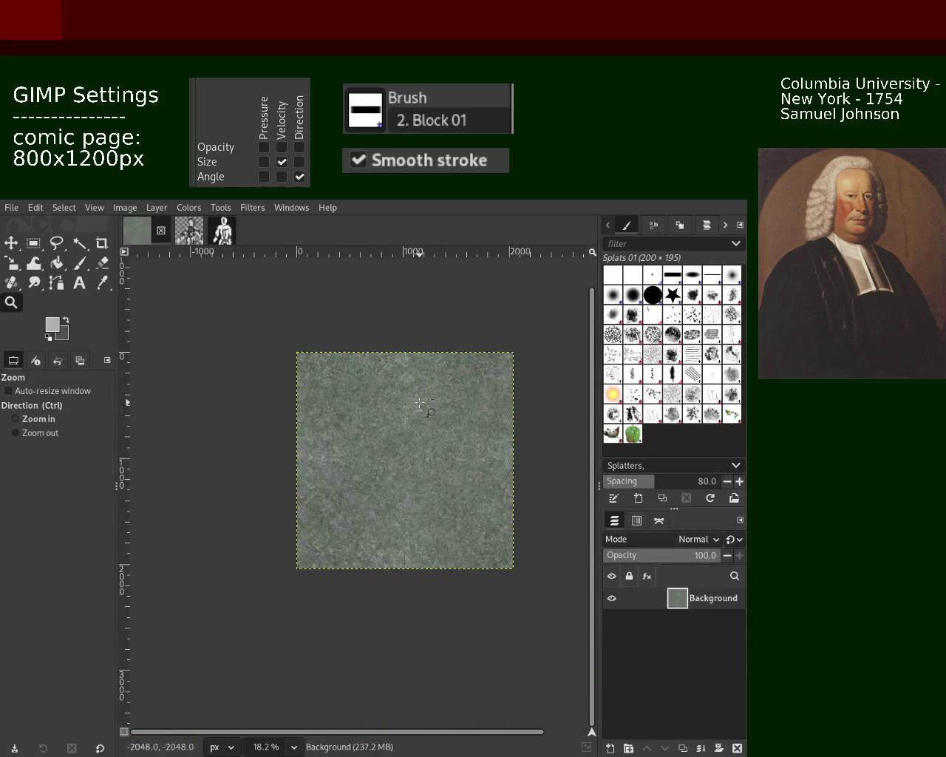
pyautogui.click(373, 394)
pyautogui.click(372, 394)
pyautogui.click(373, 394)
pyautogui.click(373, 394)
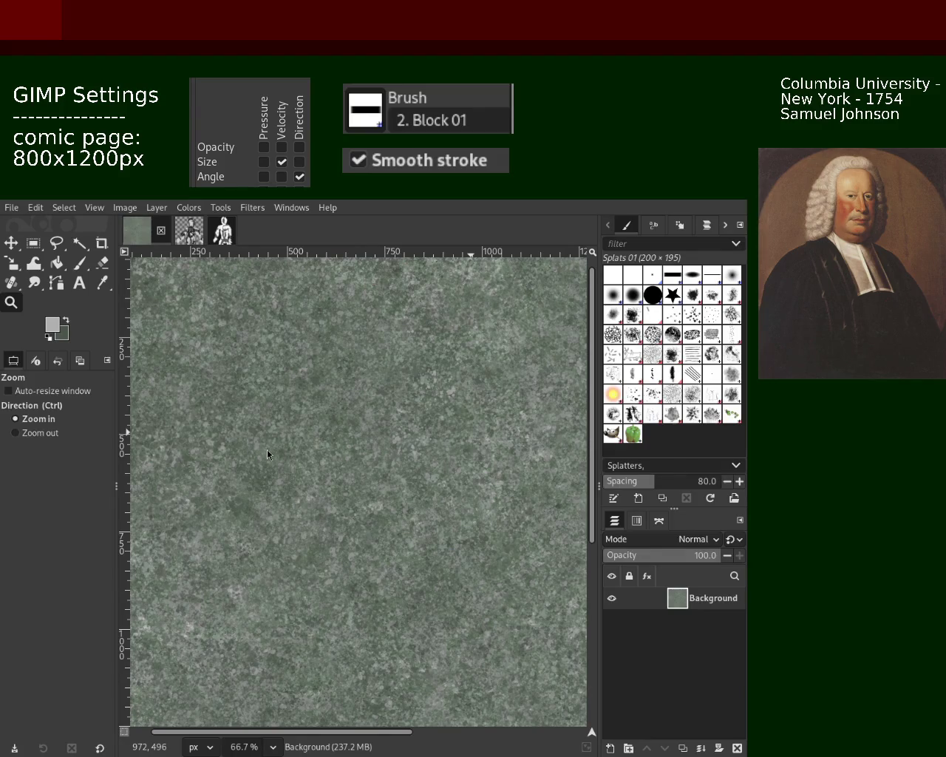
pyautogui.click(79, 263)
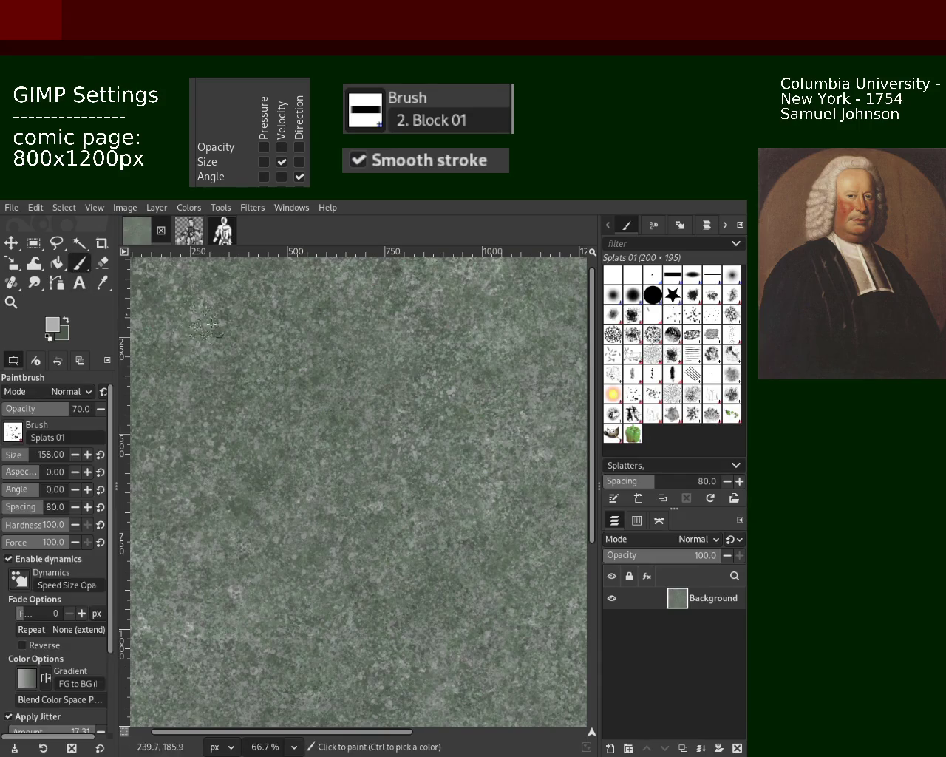
# Step: Sample a dark green from the stone and dab further splats across the texture
pyautogui.keyDown('ctrl'); pyautogui.click(264, 340); pyautogui.keyUp('ctrl')
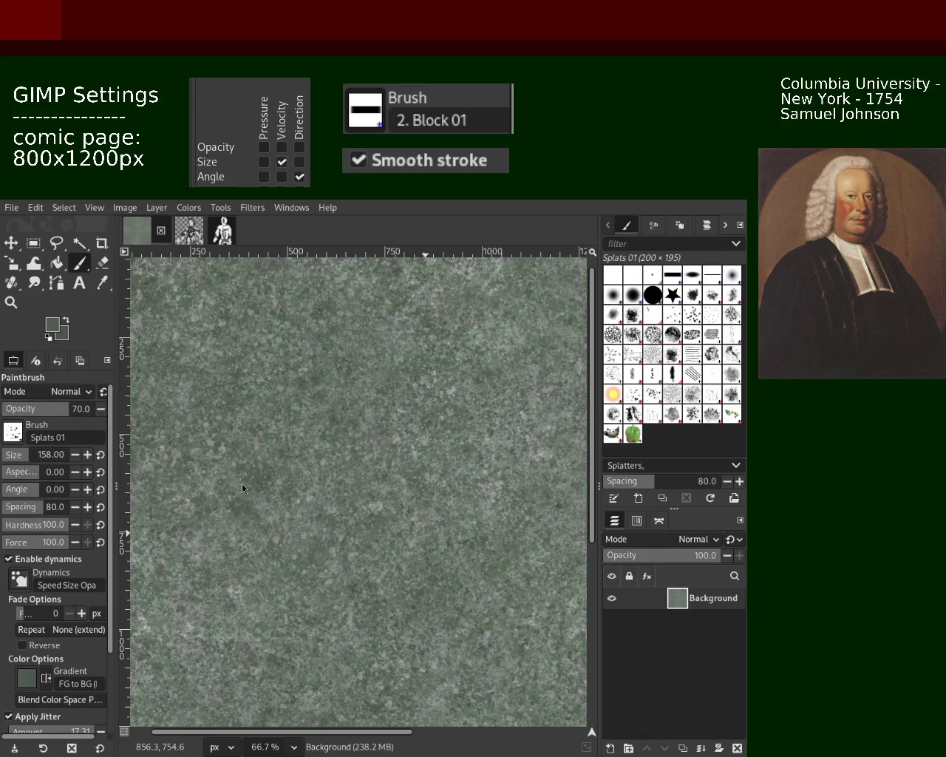
# Step: Alternate sampling grey-green tones with dabbing splats to deepen the green mottle
pyautogui.press('ctrl')
pyautogui.keyDown('ctrl'); pyautogui.click(494, 451); pyautogui.keyUp('ctrl')
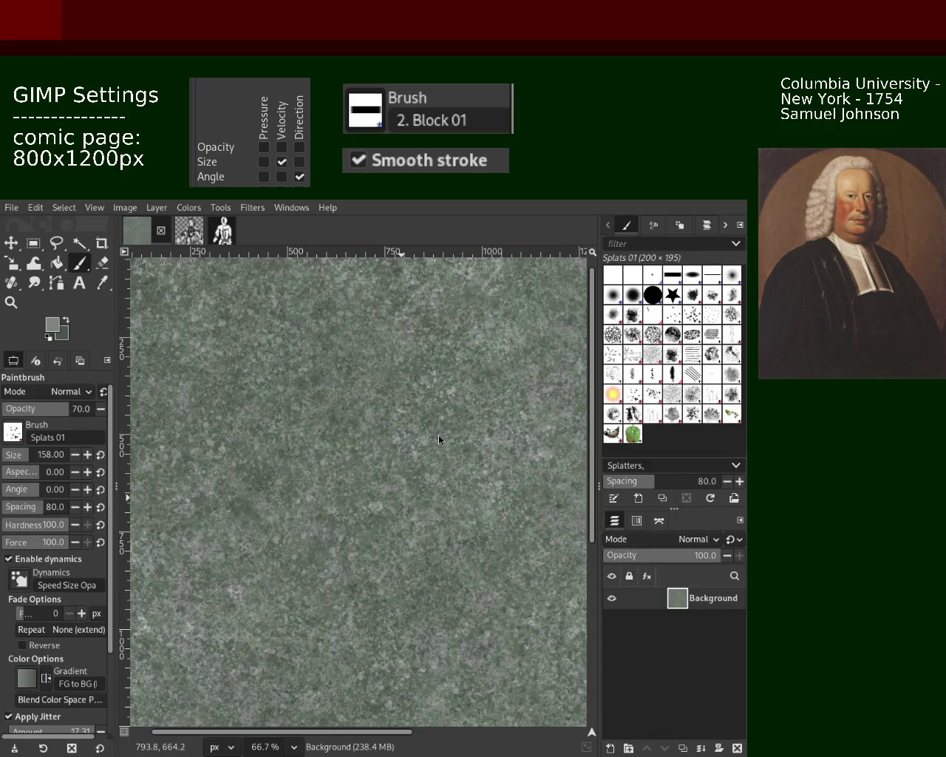
pyautogui.press('ctrl')
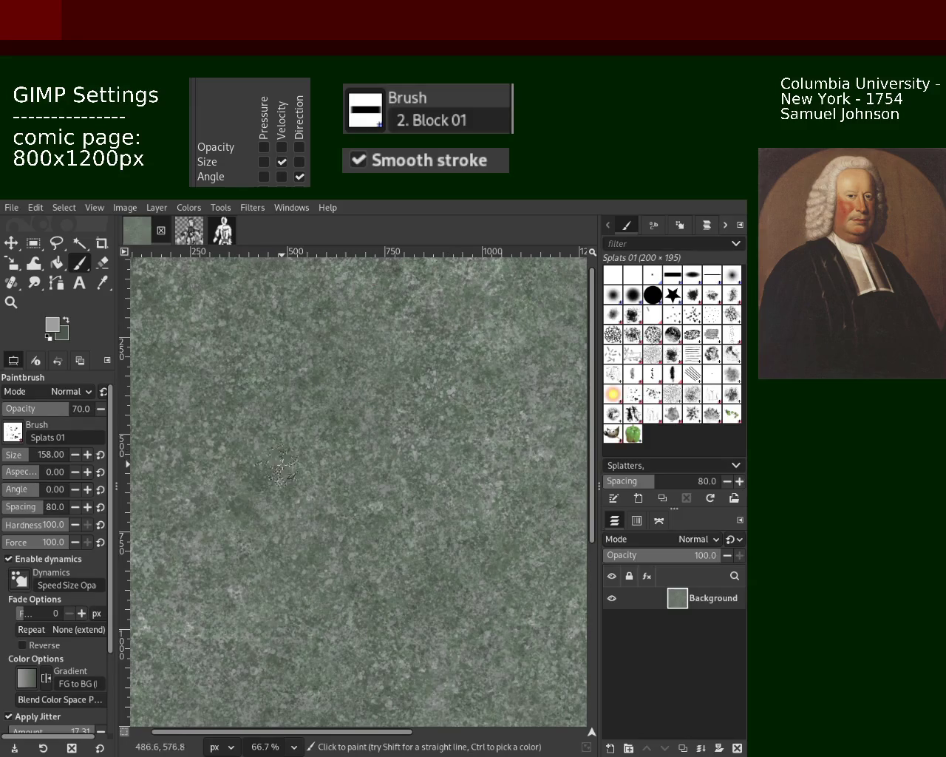
pyautogui.press('ctrl')
pyautogui.press('ctrl')
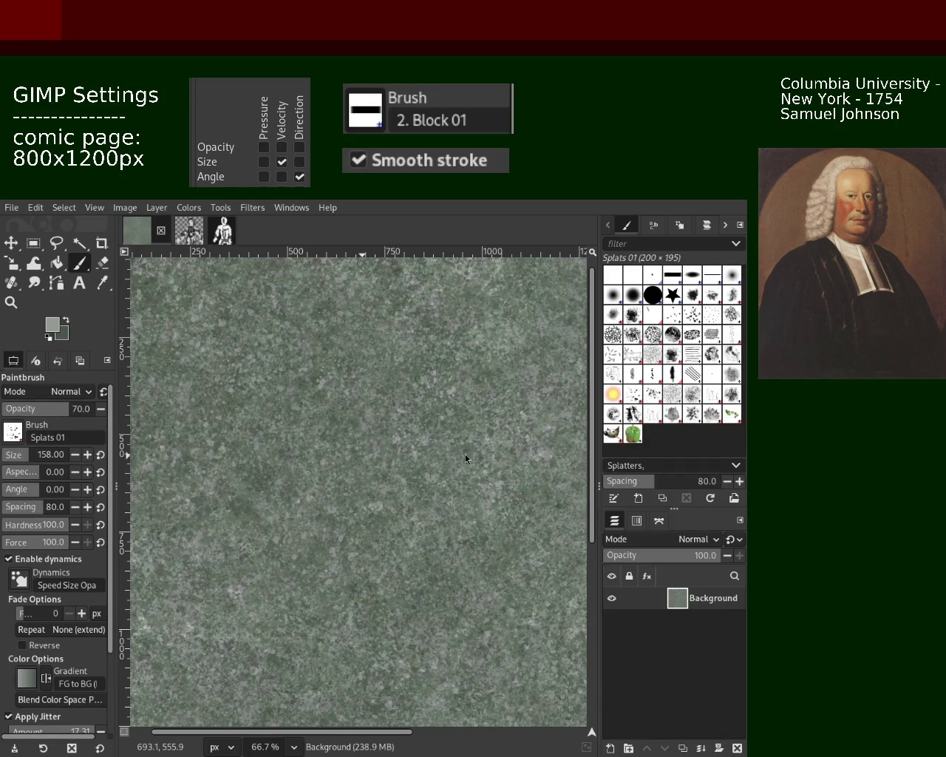
# Step: Pick a darker colour and paint small dark splats on the left of the texture
pyautogui.press('ctrl')
pyautogui.keyDown('ctrl'); pyautogui.click(224, 447); pyautogui.keyUp('ctrl')
pyautogui.moveTo(226, 462); pyautogui.dragTo(242, 488)
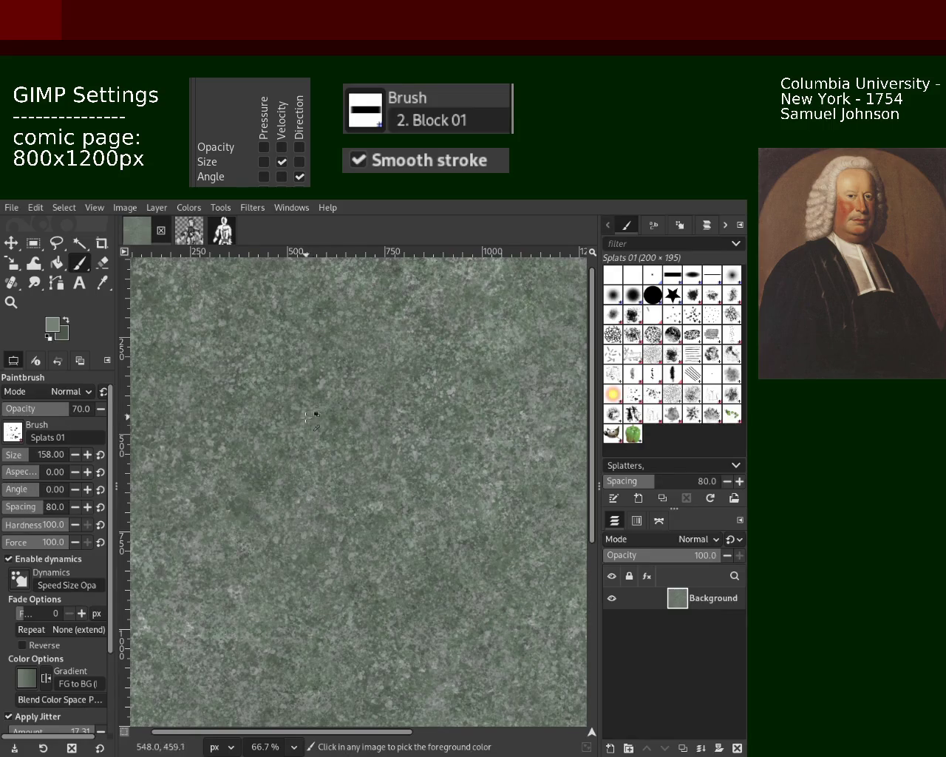
# Step: Inspect the mottled stone texture at zoom levels between 50% and 150%
pyautogui.press('z')
pyautogui.scroll(-2, 357, 416)
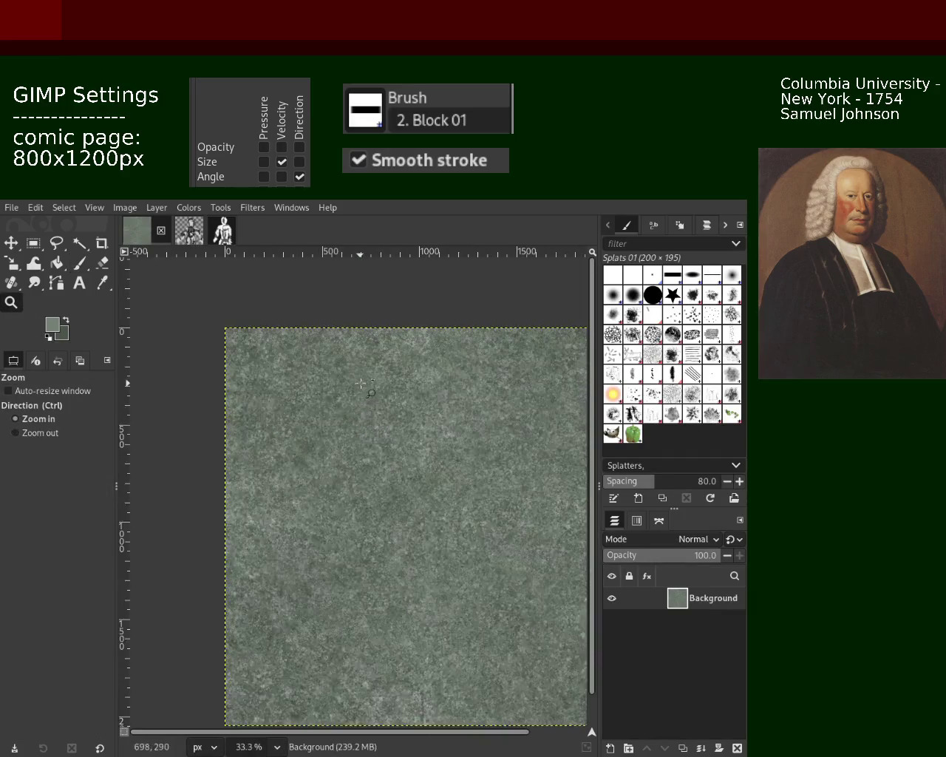
pyautogui.scroll(2, 355, 414)
pyautogui.scroll(2, 349, 408)
pyautogui.scroll(-1, 345, 405)
pyautogui.scroll(-2, 344, 405)
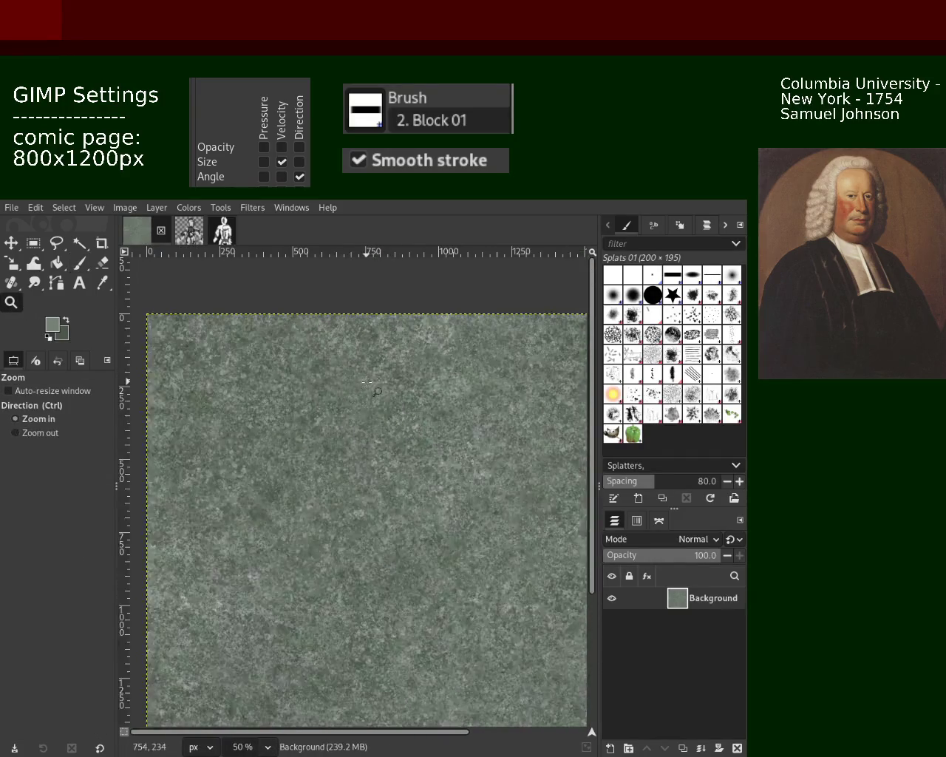
pyautogui.scroll(3, 385, 406)
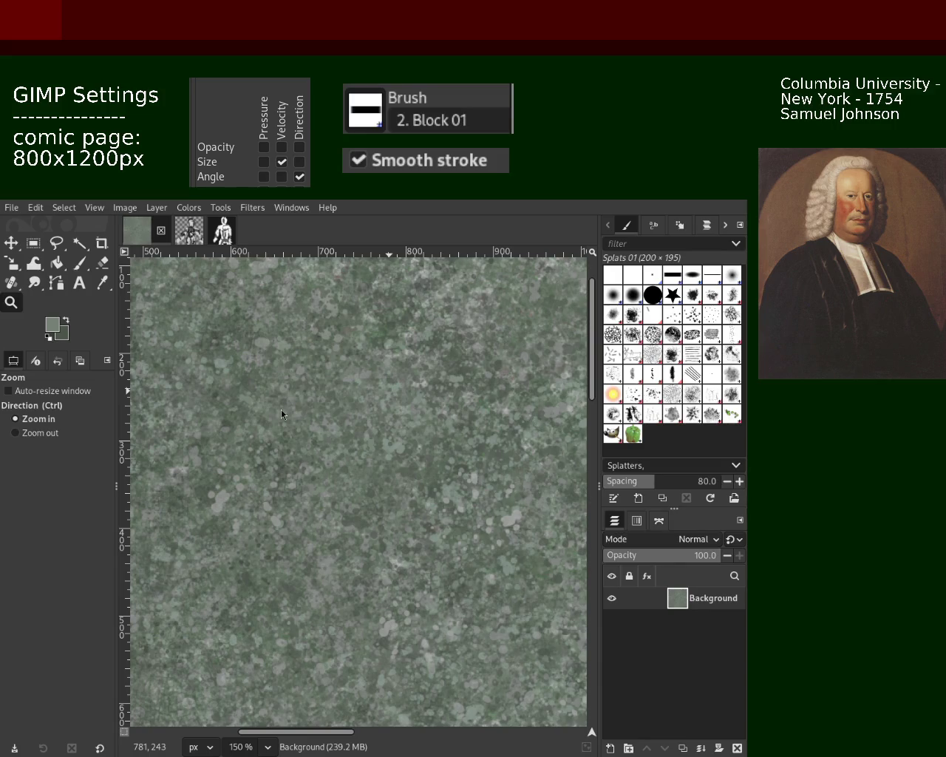
pyautogui.scroll(-1, 350, 440)
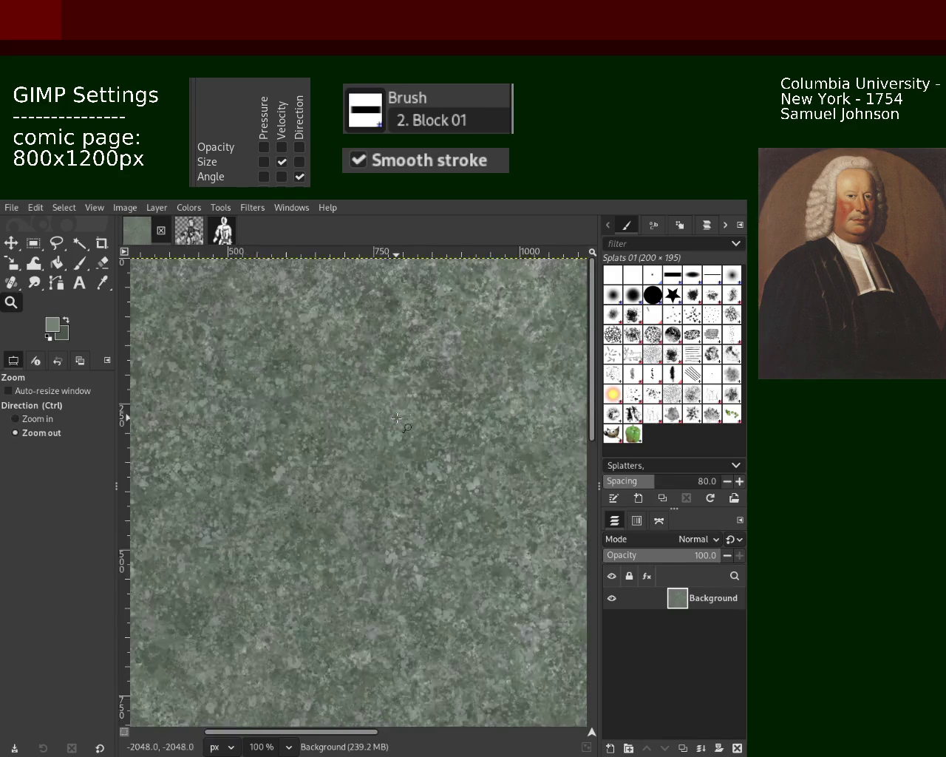
pyautogui.scroll(-3, 350, 440)
pyautogui.scroll(-2, 349, 440)
pyautogui.scroll(1, 349, 440)
pyautogui.scroll(5, 350, 440)
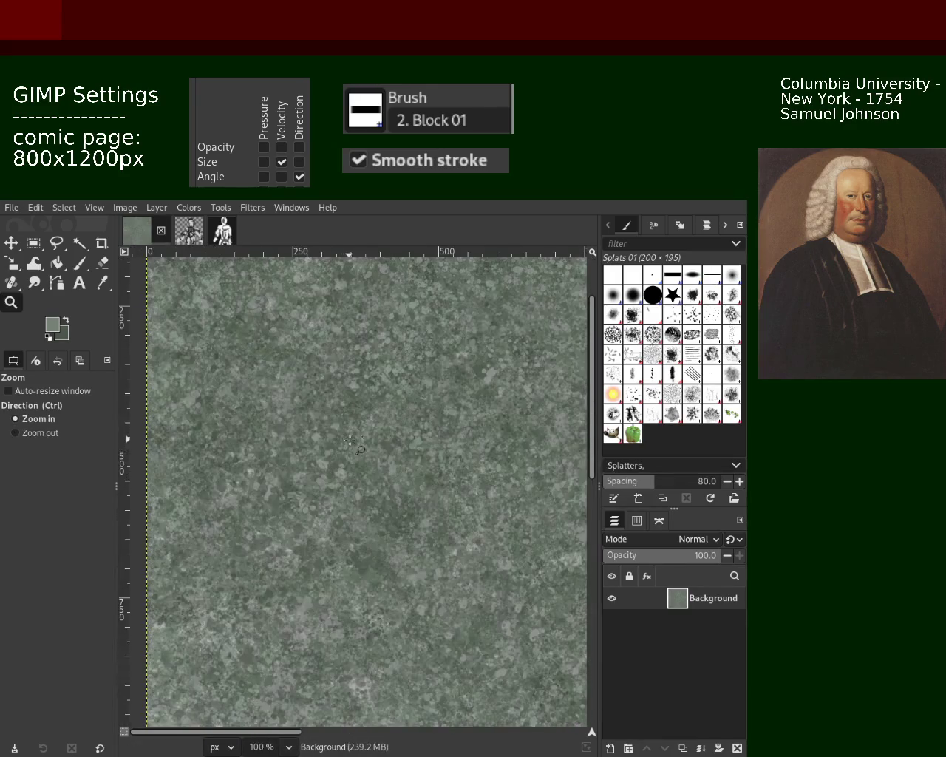
pyautogui.click(79, 263)
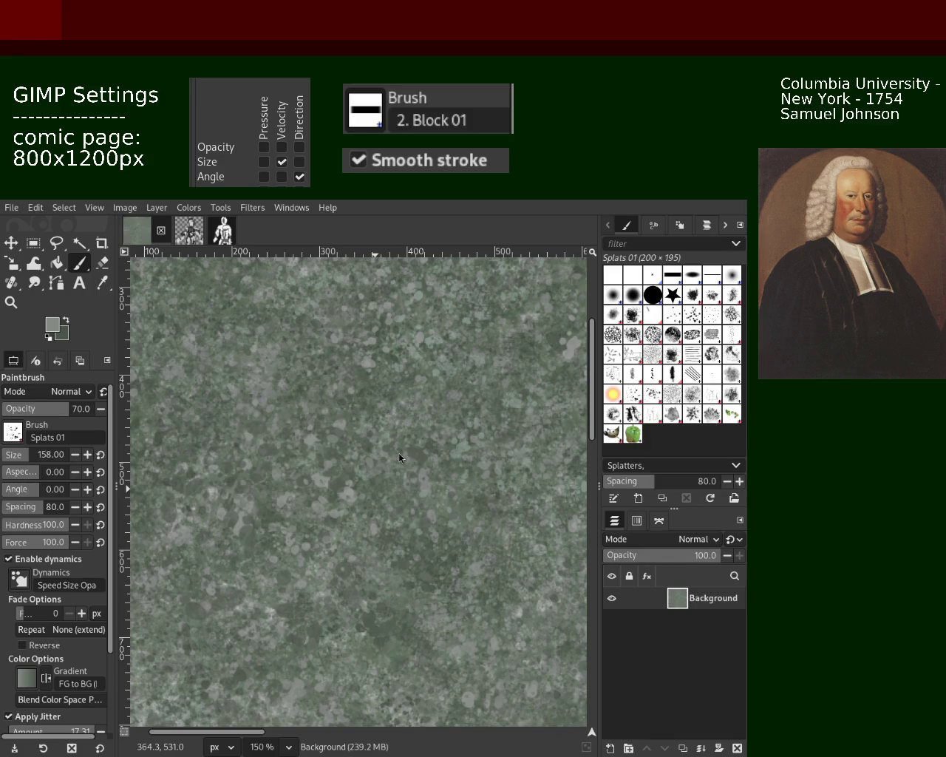
# Step: Zoom out to view the whole texture, then zoom back in to a 200% close-up
pyautogui.click(11, 302)
pyautogui.press('-')
pyautogui.press('-')
pyautogui.press('-')
pyautogui.press('-')
pyautogui.click(192, 349)
pyautogui.click(191, 349)
pyautogui.keyDown('ctrl'); pyautogui.click(296, 432); pyautogui.keyUp('ctrl')
pyautogui.click(309, 351)
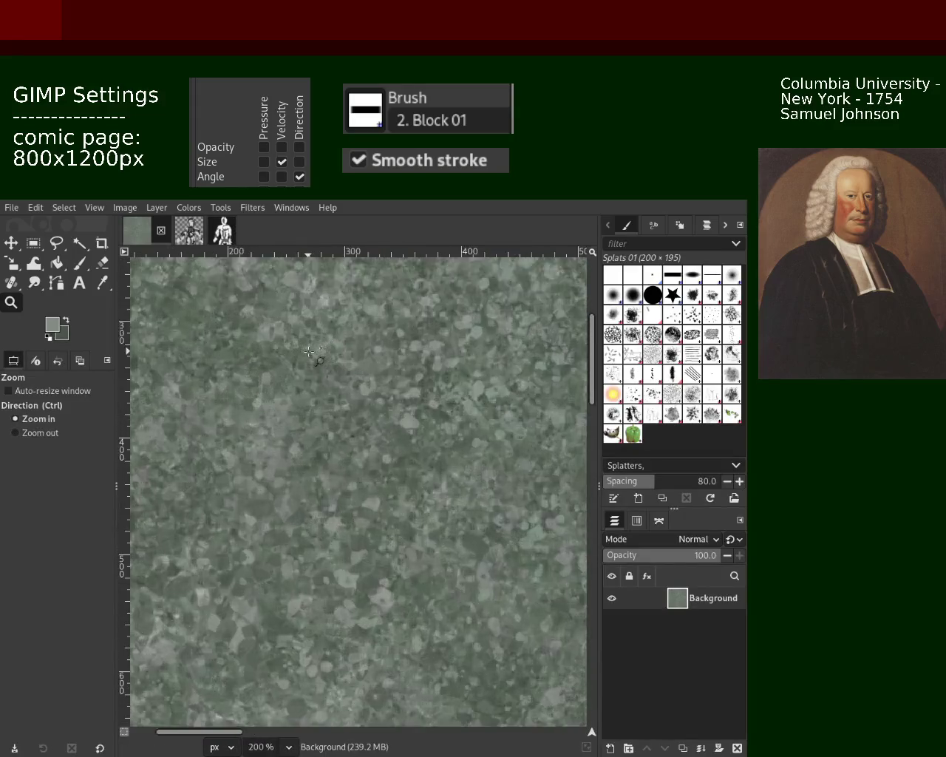
pyautogui.press('-')
pyautogui.press('-')
pyautogui.press('-')
pyautogui.click(308, 420)
pyautogui.click(390, 480)
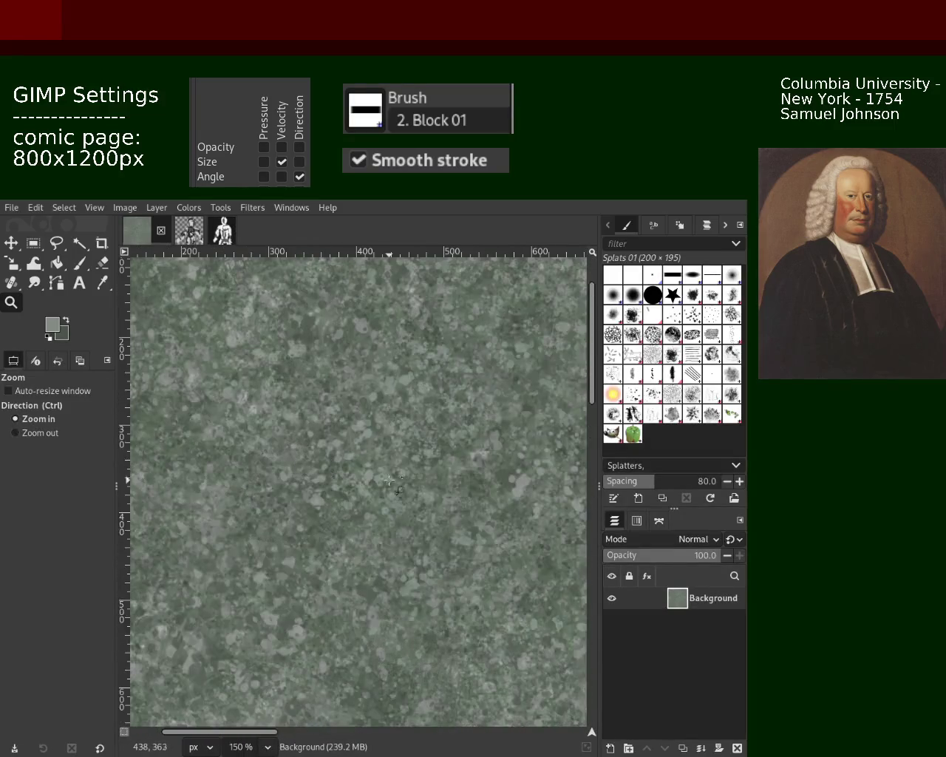
pyautogui.click(390, 480)
# Step: With the splat Paintbrush, sample a darker green, then a lighter grey, from the texture
pyautogui.click(79, 263)
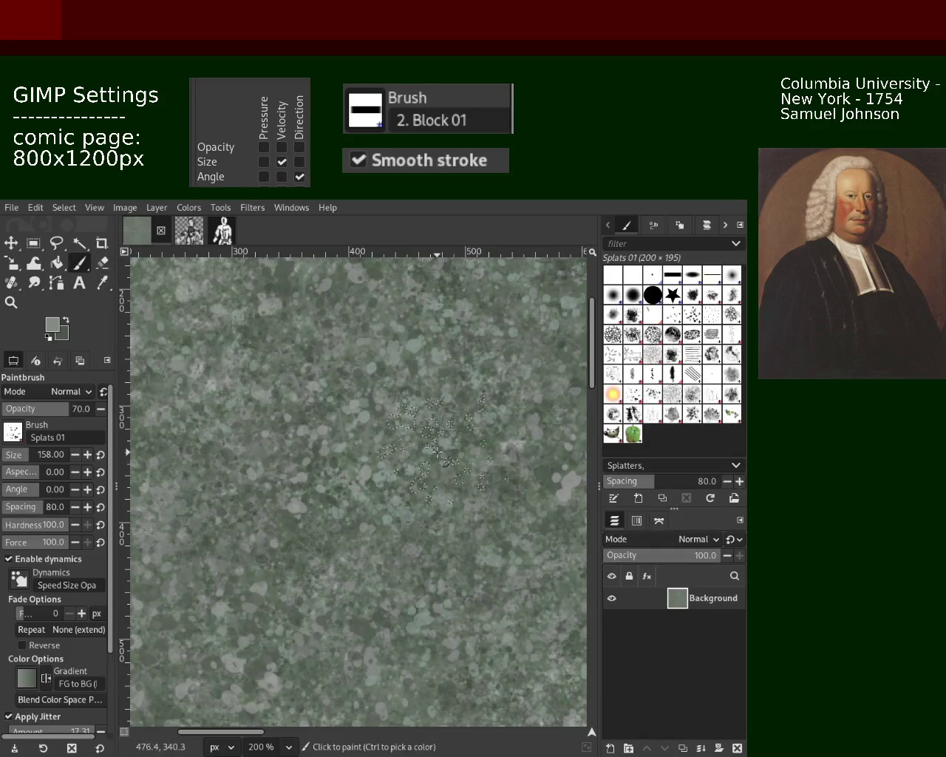
pyautogui.keyDown('ctrl'); pyautogui.click(333, 470); pyautogui.keyUp('ctrl')
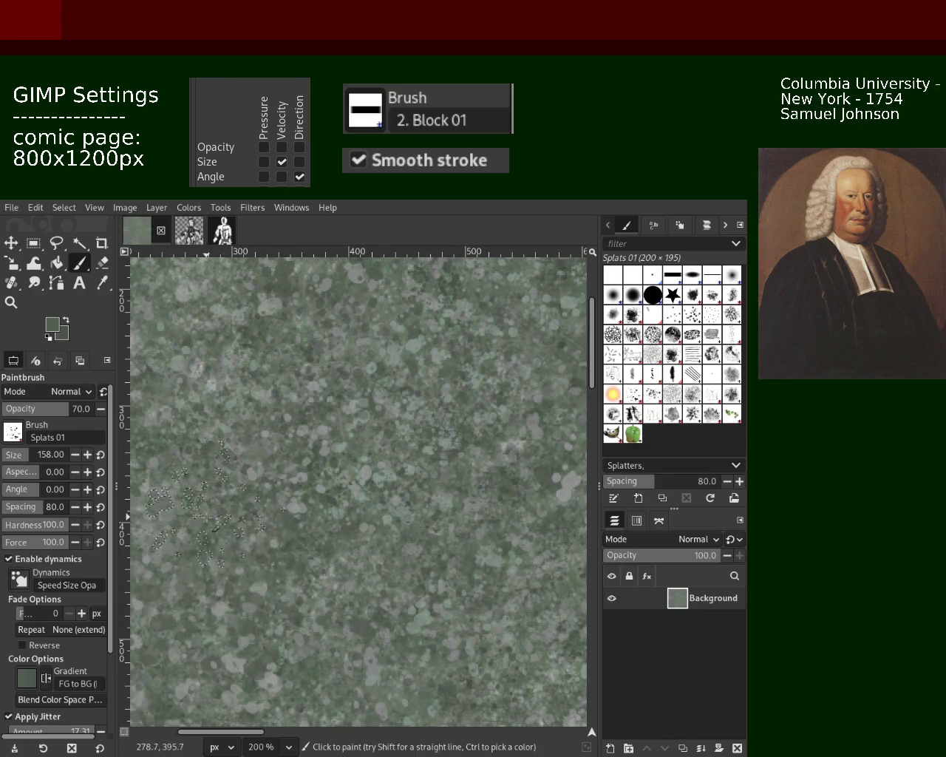
pyautogui.keyDown('ctrl'); pyautogui.click(178, 510); pyautogui.keyUp('ctrl')
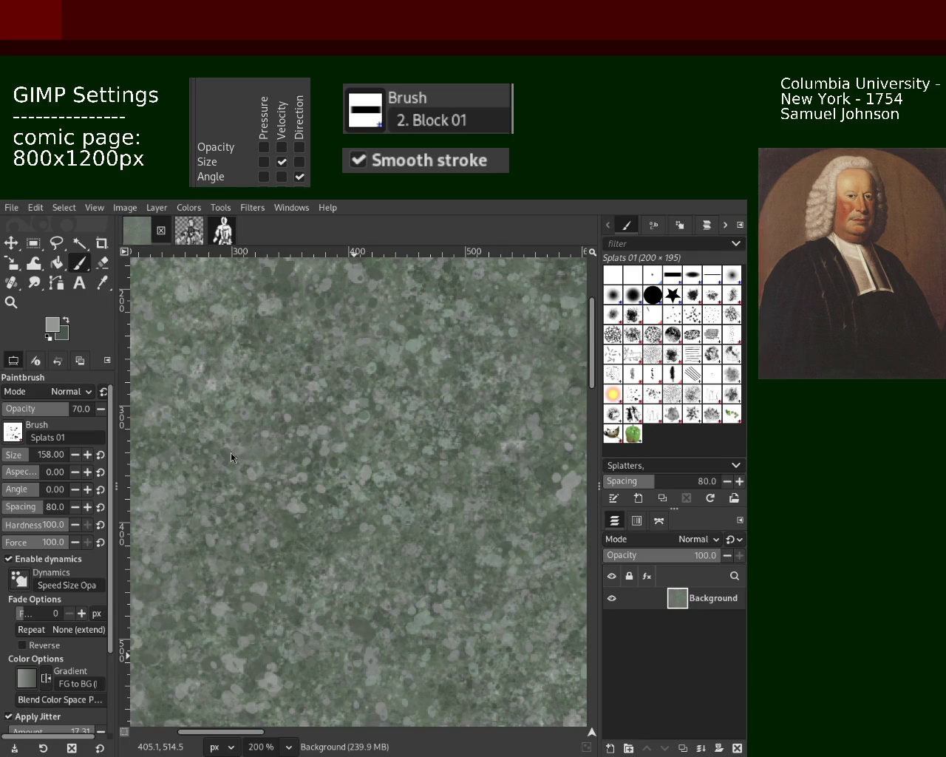
# Step: Sample a greenish tone, then a slightly darker green, from the texture as the paint colour
pyautogui.press('ctrl')
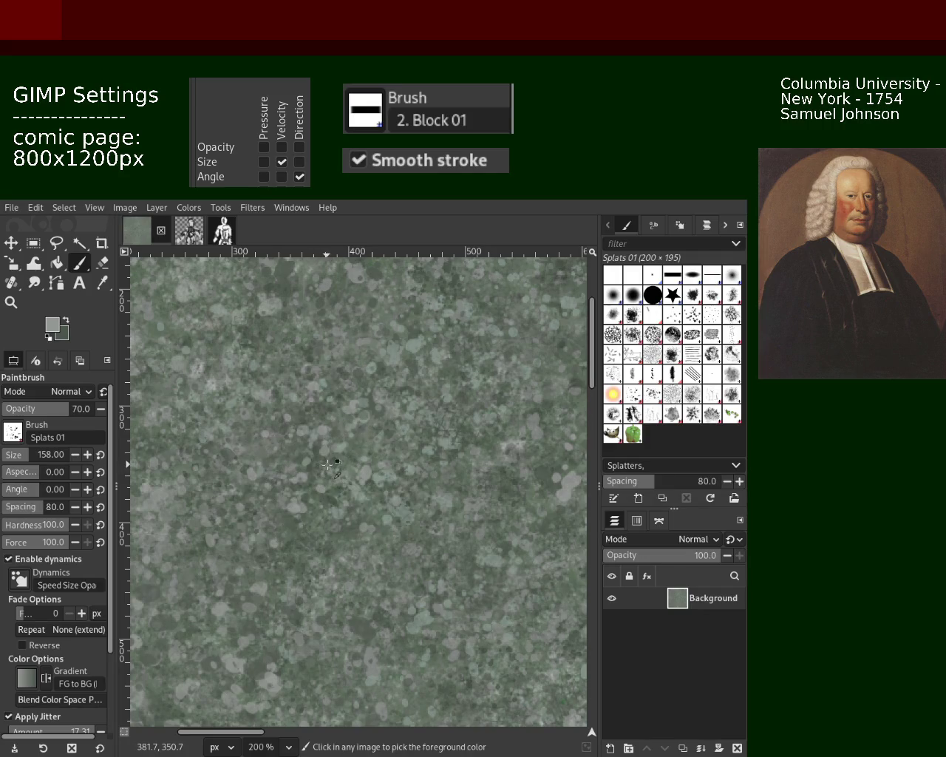
pyautogui.keyDown('ctrl'); pyautogui.click(327, 464); pyautogui.keyUp('ctrl')
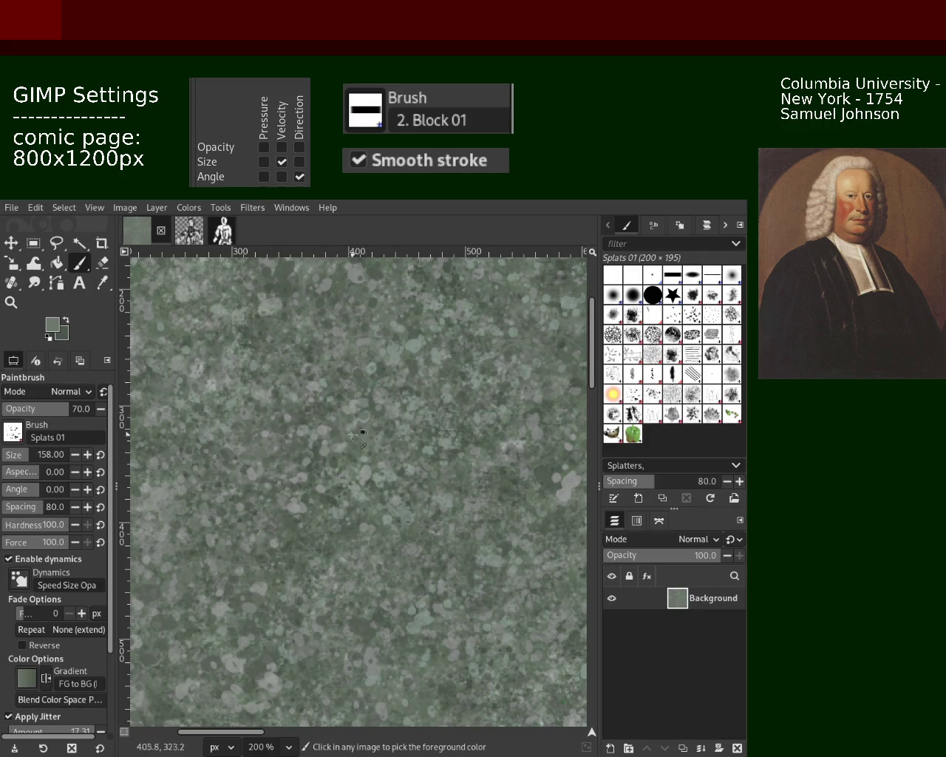
pyautogui.keyDown('ctrl'); pyautogui.click(344, 475); pyautogui.keyUp('ctrl')
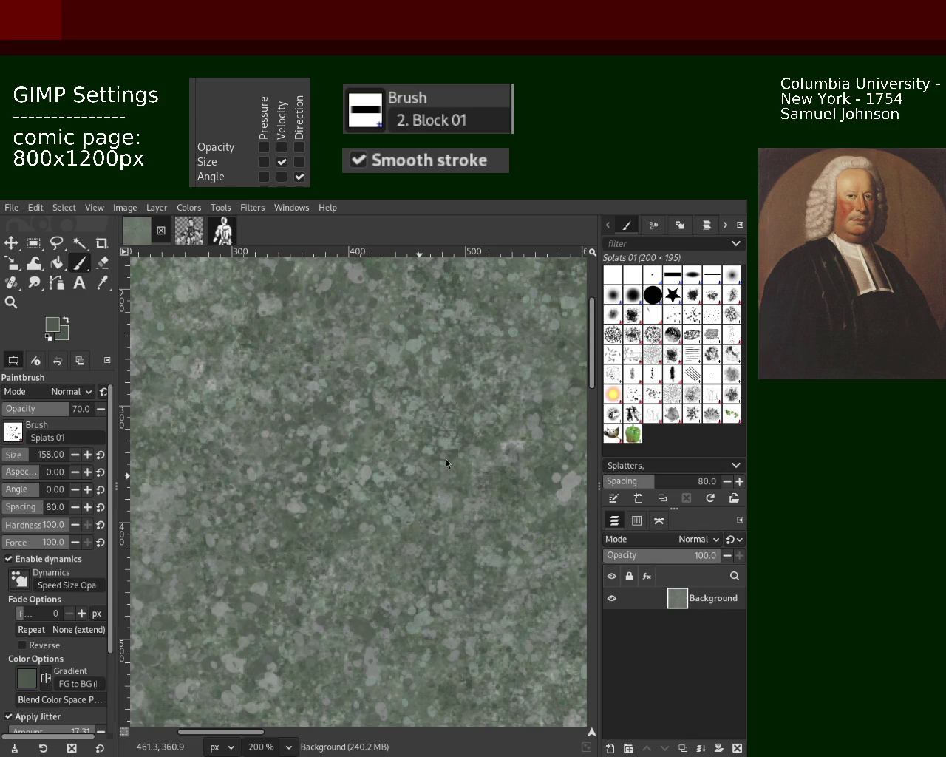